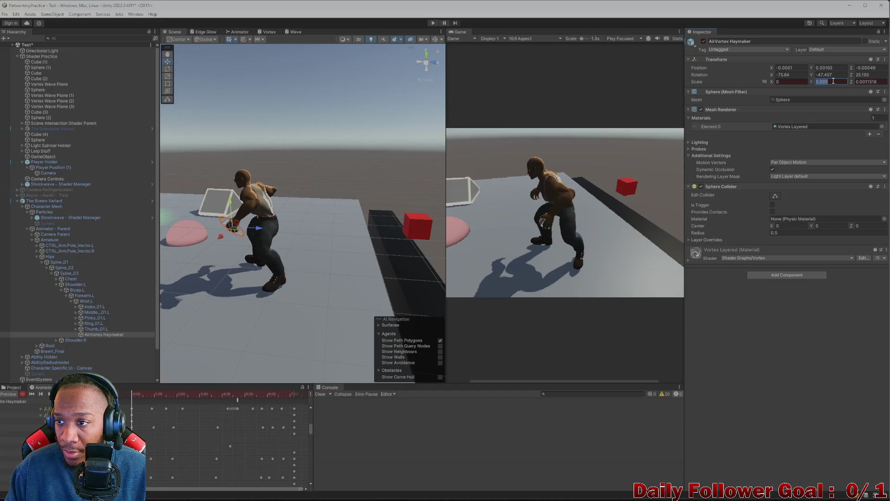
Set the sphere's Scale X to 0.005 and add a scale keyframe at a later frame.
left_click(790, 81)
type("0.005")
key("Return")
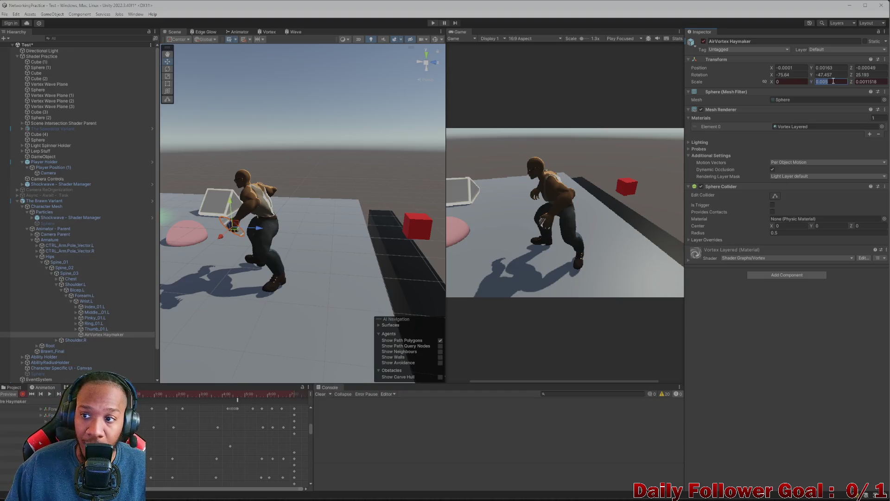
mouse_move(139, 395)
left_mouse_down()
mouse_move(162, 399)
mouse_move(137, 403)
mouse_move(167, 402)
mouse_move(174, 421)
left_mouse_up()
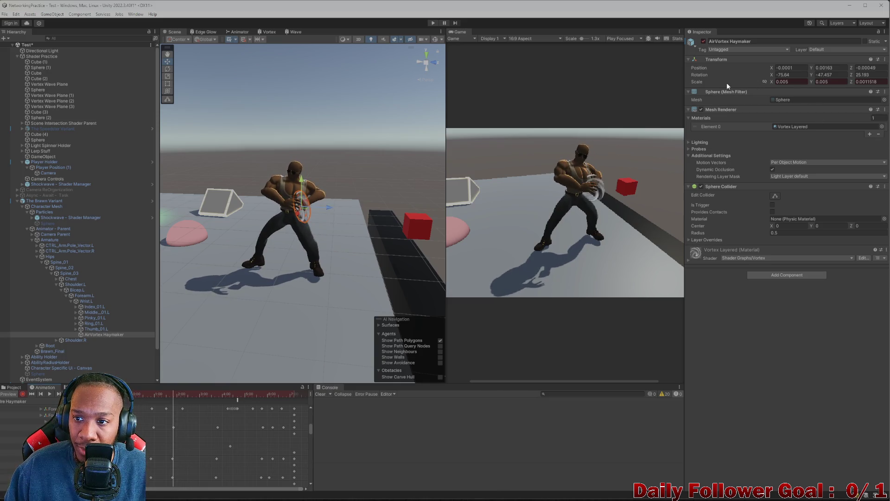
right_click(707, 84)
left_click(729, 123)
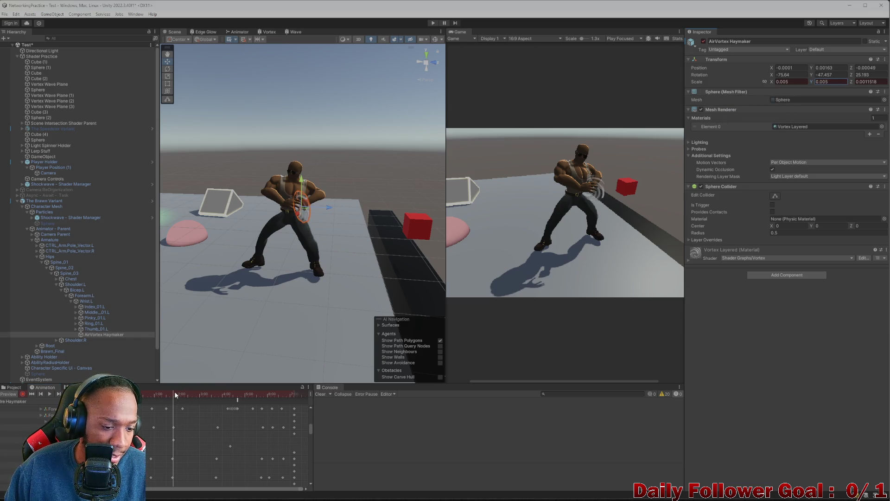
At an earlier frame, set the sphere's Scale X and Z to 0.
left_click_drag(174, 392, 137, 393)
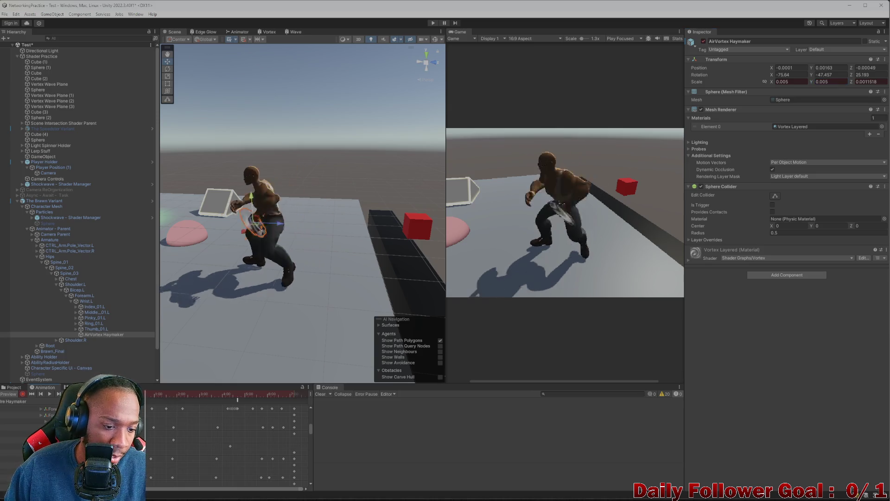
left_click(794, 82)
type("00")
left_click(866, 81)
type("0")
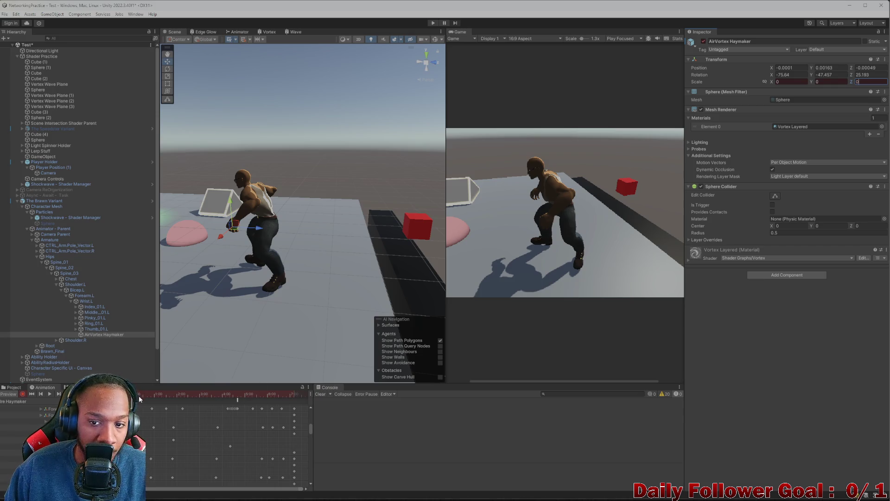
At another animation frame, set the AirVortex Haymaker's Scale X, Y and Z to 0.
mouse_move(139, 393)
left_mouse_down()
mouse_move(189, 389)
mouse_move(231, 400)
left_mouse_up()
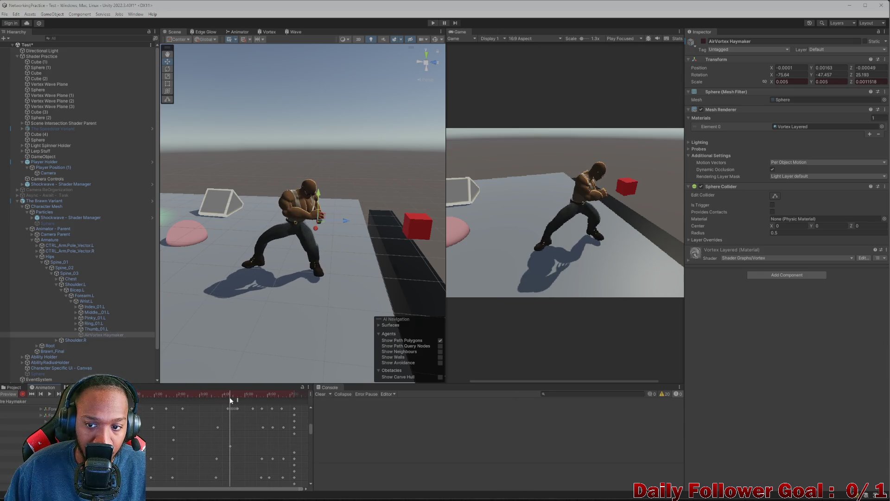
left_click(800, 81)
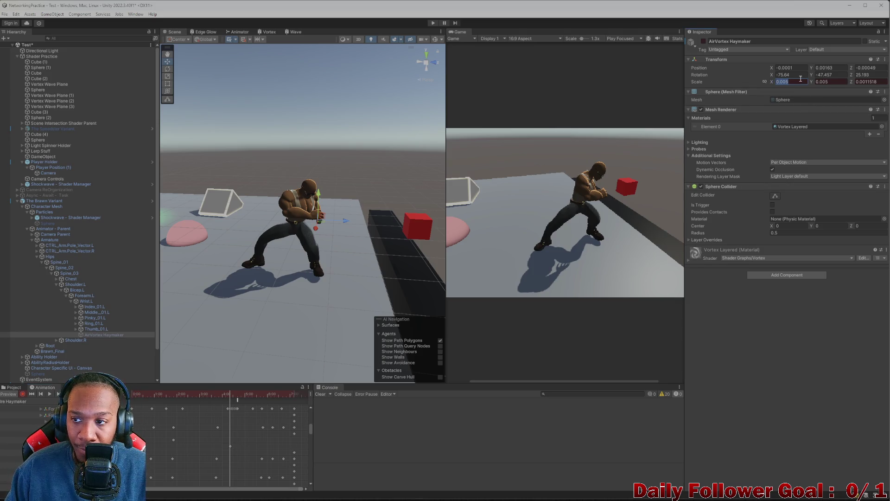
type("0")
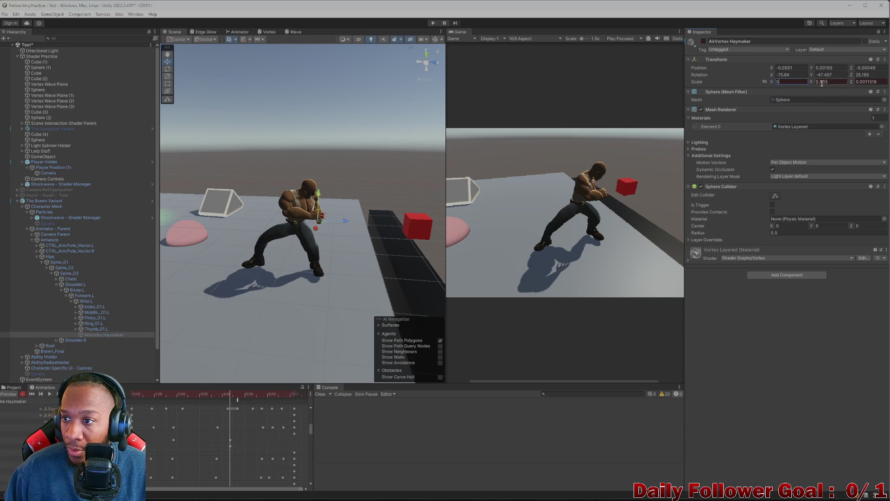
type("0")
key("Tab")
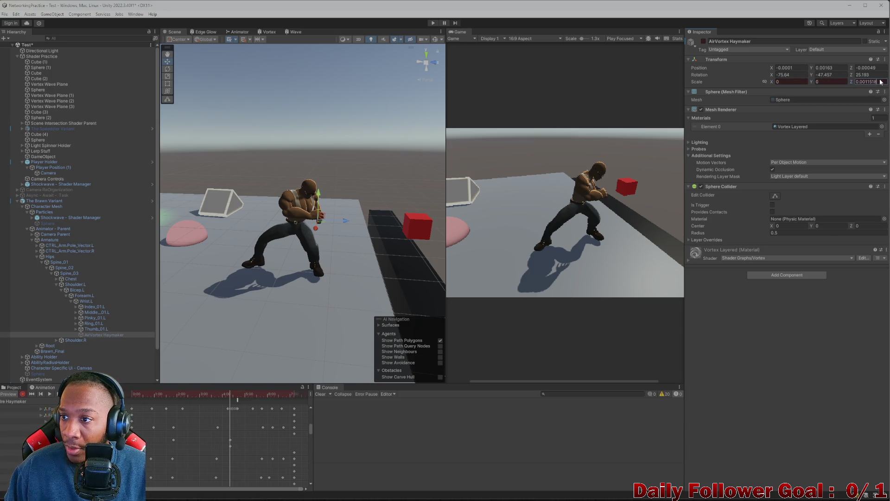
type("0")
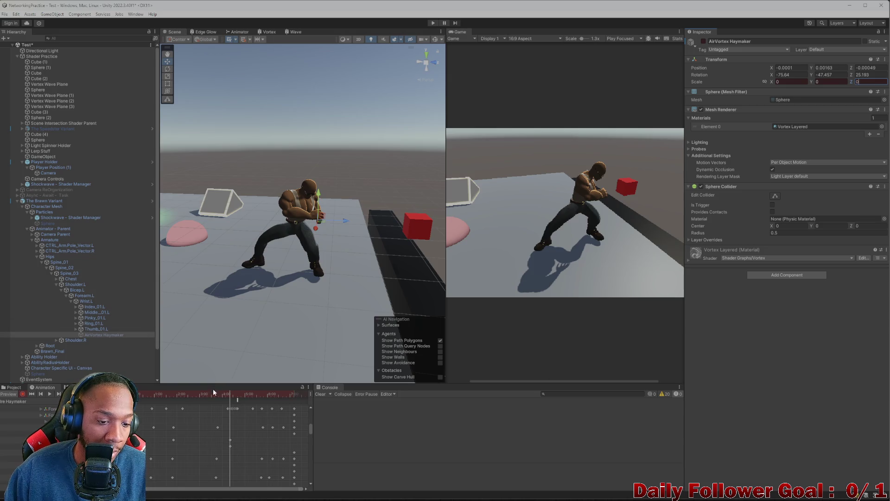
Scrub back through the animation to review the vortex scaling.
left_click(163, 395)
mouse_move(162, 394)
left_mouse_down()
mouse_move(326, 396)
mouse_move(146, 394)
mouse_move(307, 392)
left_mouse_up()
left_click(14, 387)
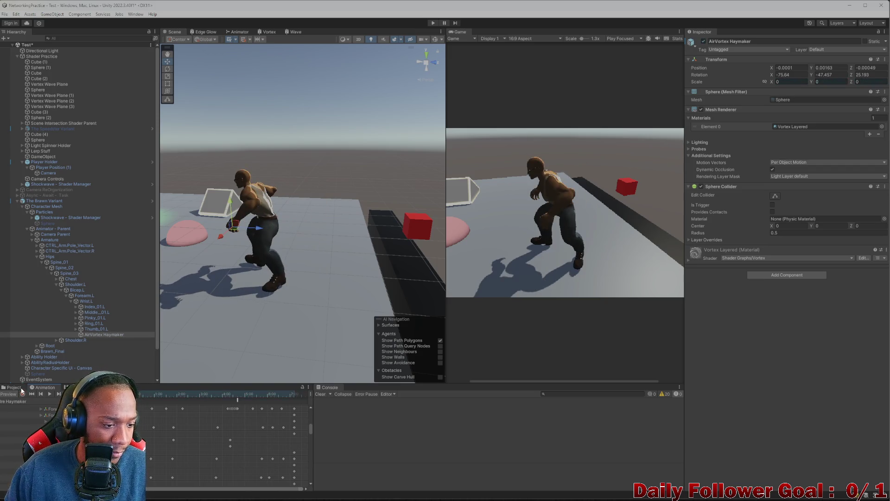
Save the Test scene, then search 'lobby' in the Project and open the Lobby scene.
scroll(233, 311, "down", 3)
key("ctrl+s")
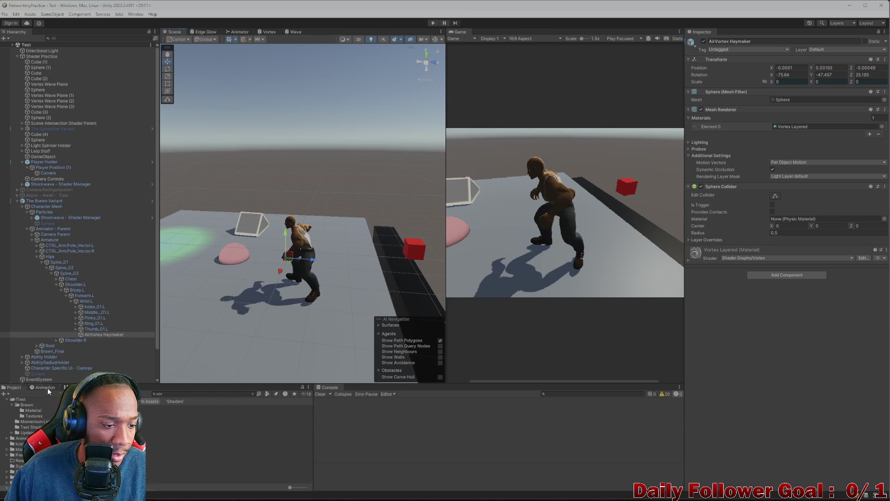
key("BackSpace")
key("BackSpace")
key("BackSpace")
type("lobby")
double_click(180, 407)
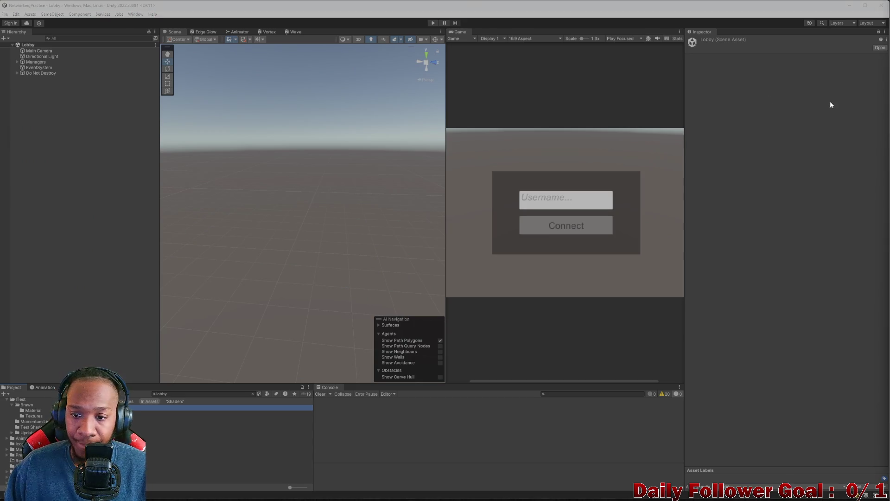
Restore the editor window and narrow it onto the left side of the screen.
left_click_drag(459, 7, 297, 58)
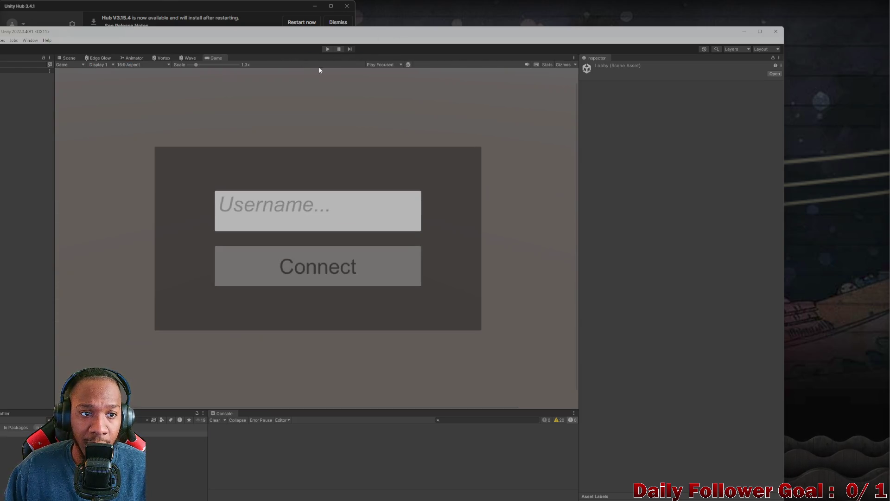
left_click_drag(783, 132, 517, 132)
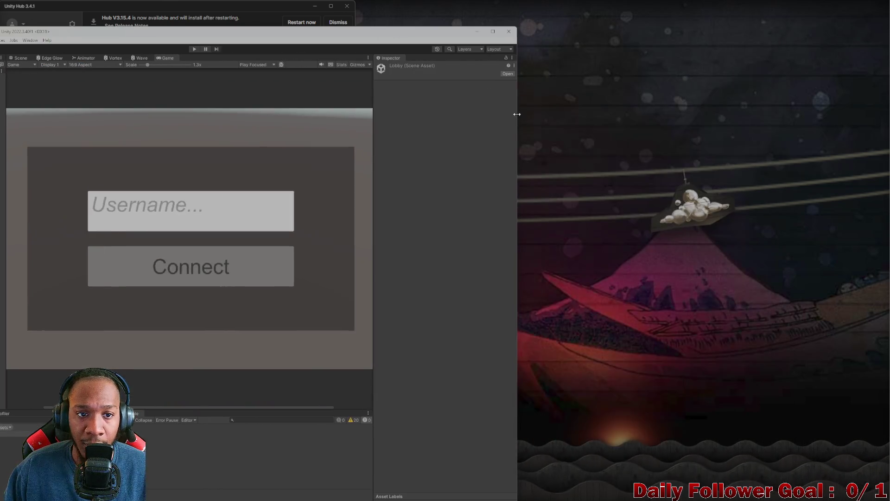
mouse_move(308, 34)
left_mouse_down()
mouse_move(410, 7)
mouse_move(301, 9)
mouse_move(212, 63)
mouse_move(231, 3)
mouse_move(227, 11)
left_mouse_up()
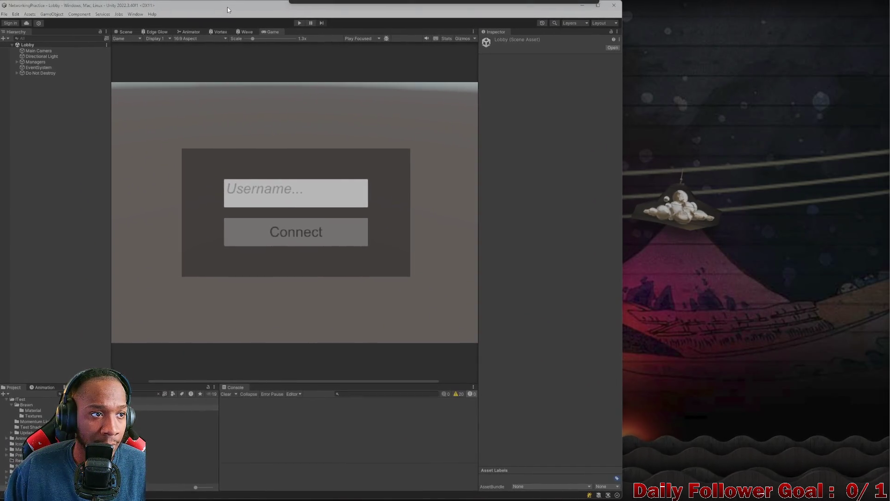
left_click_drag(622, 160, 571, 171)
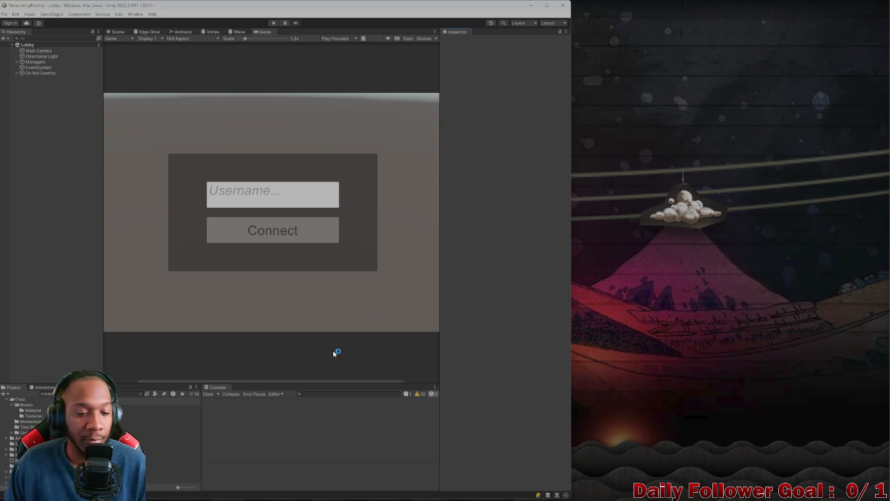
left_click(213, 392)
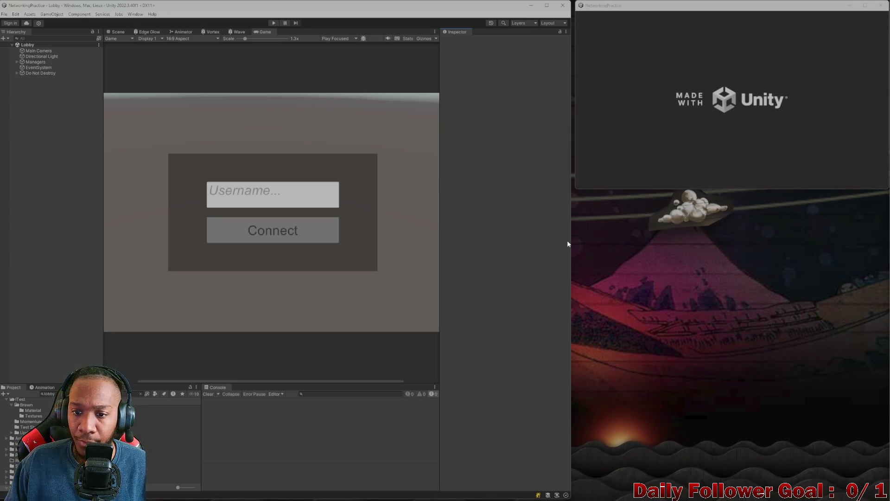
Search the Project for 'games' and open the GameServer project in Visual Studio.
left_click_drag(574, 238, 578, 239)
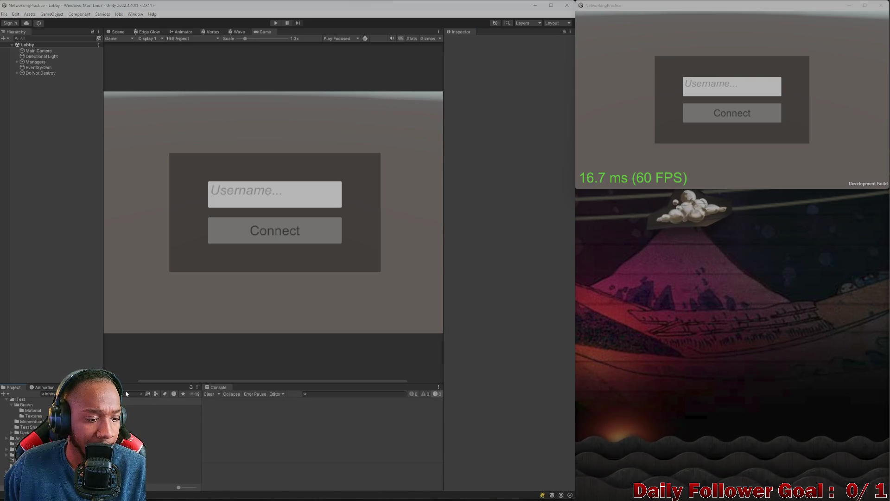
left_click(141, 394)
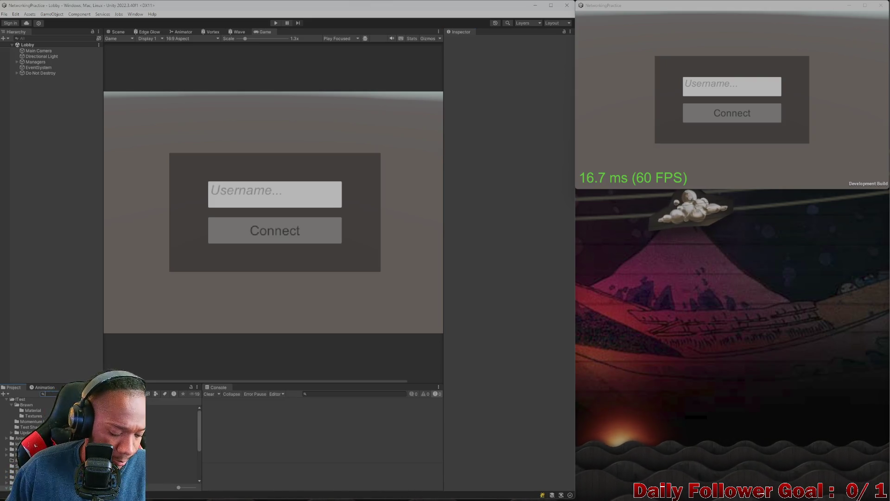
type("games")
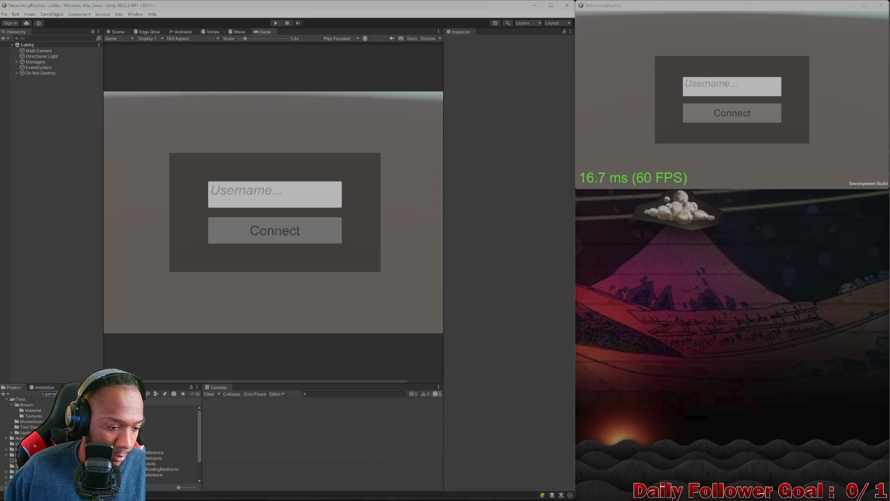
double_click(171, 413)
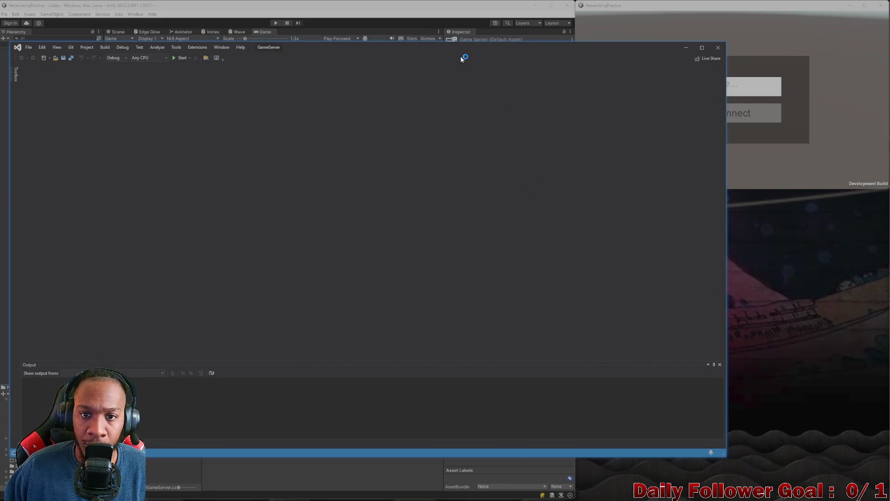
Maximize Visual Studio, start the GameServer, then restore and minimize the window.
mouse_move(441, 45)
left_mouse_down()
mouse_move(503, 1)
mouse_move(382, 2)
mouse_move(580, 24)
left_mouse_up()
left_click(169, 18)
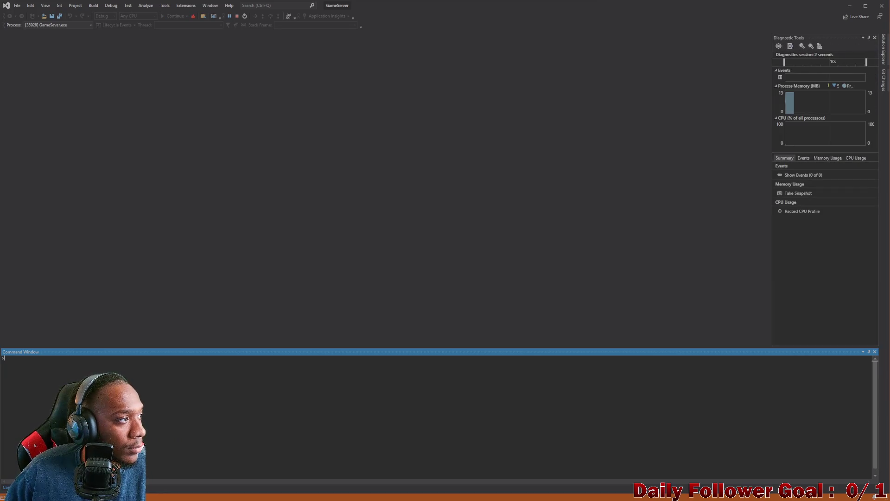
double_click(427, 6)
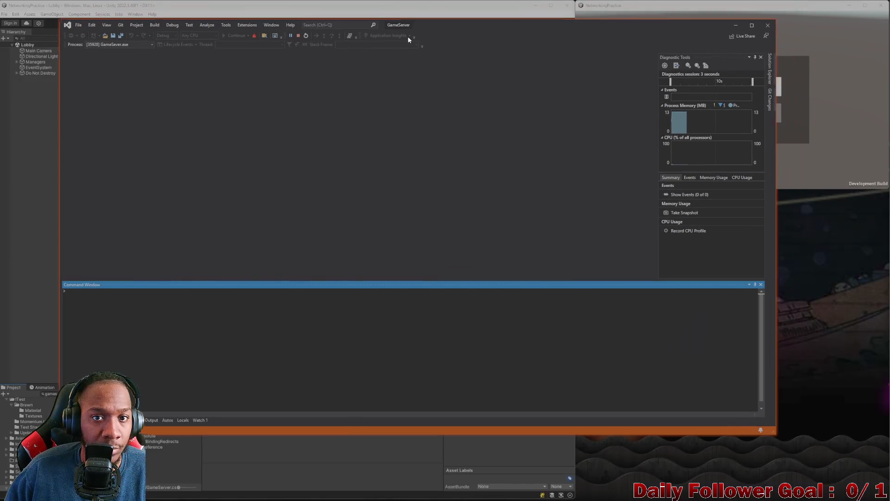
left_click(737, 24)
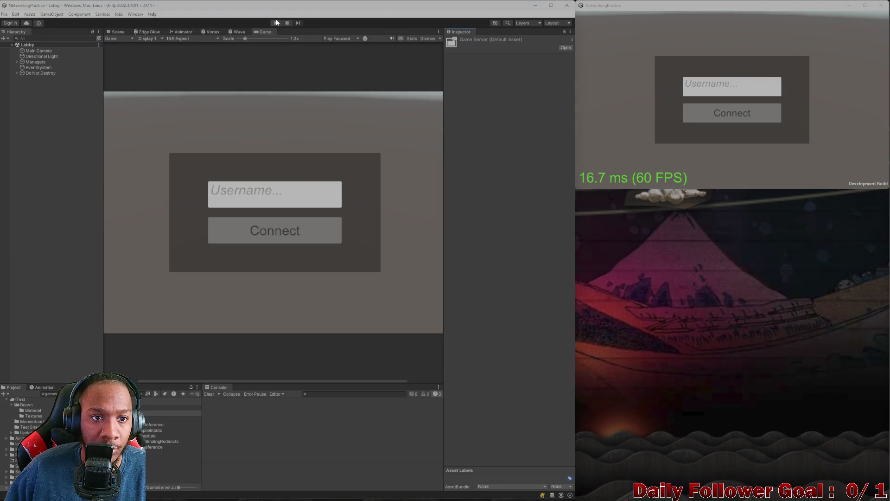
Enter play mode, connect the editor player as 'asdf', and connect the build player.
left_click(276, 22)
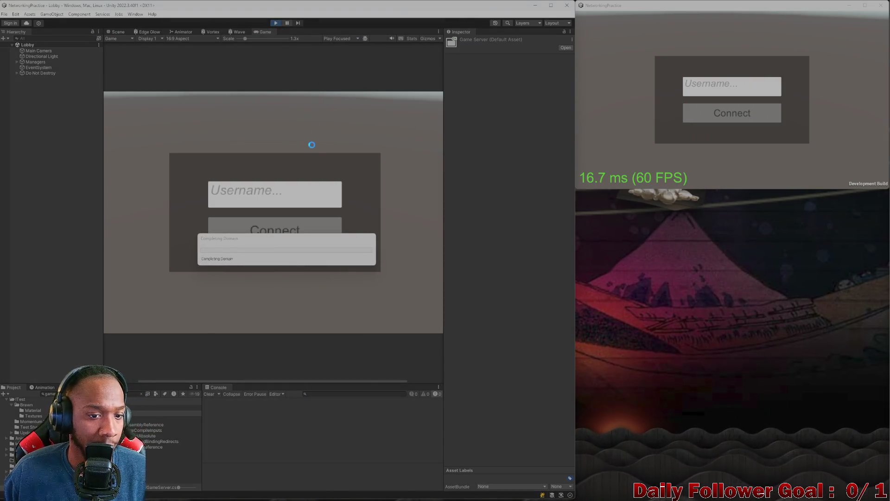
left_click(273, 190)
type("asdf")
left_click(283, 226)
left_click(712, 112)
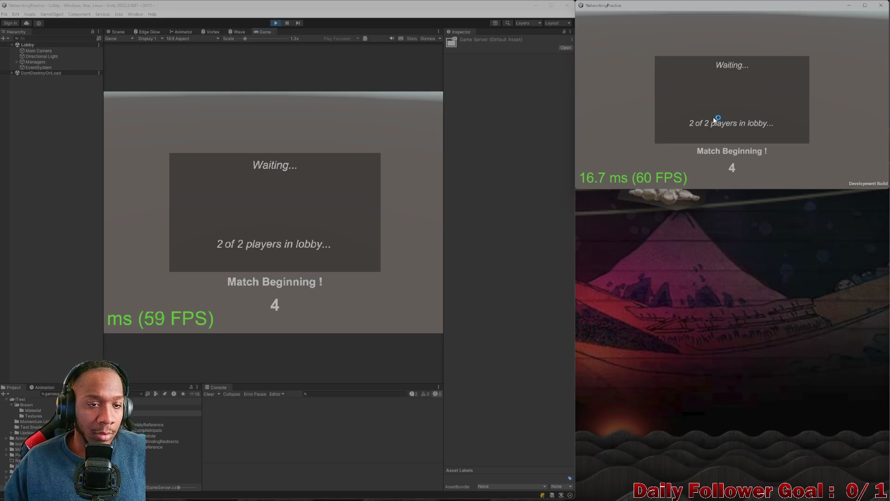
Choose and confirm The Brawn for the editor player.
left_click_drag(247, 41, 184, 44)
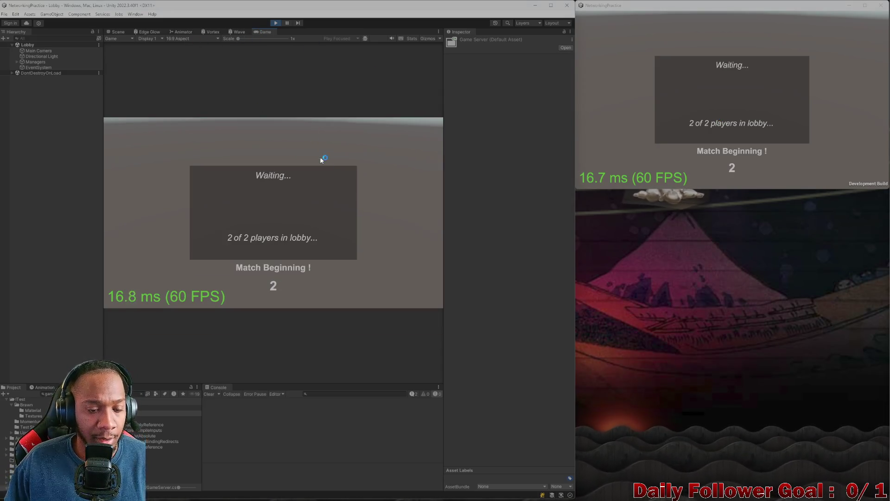
left_click(243, 173)
left_click(273, 183)
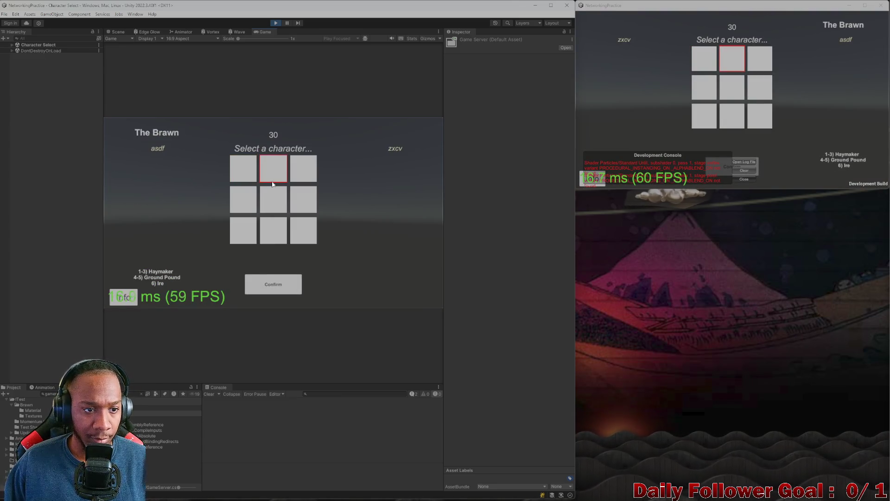
left_click(282, 285)
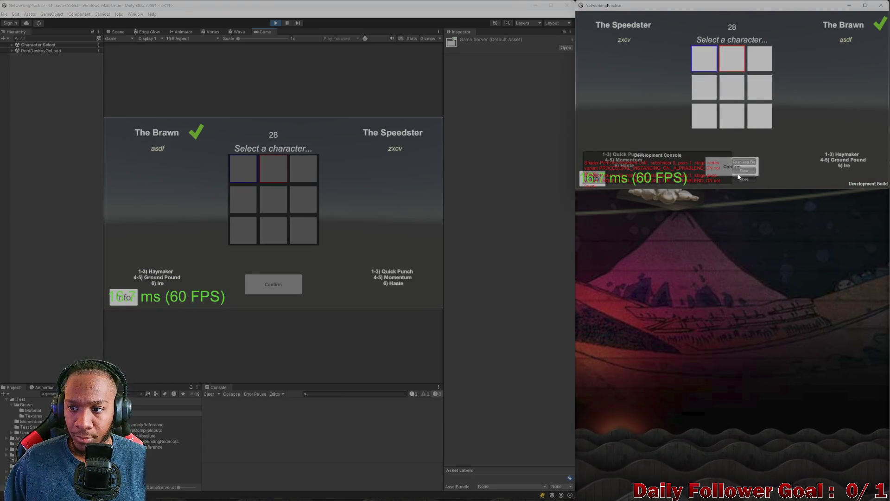
Dismiss the build window's development console and confirm The Speedster there.
left_click(744, 179)
left_click(743, 169)
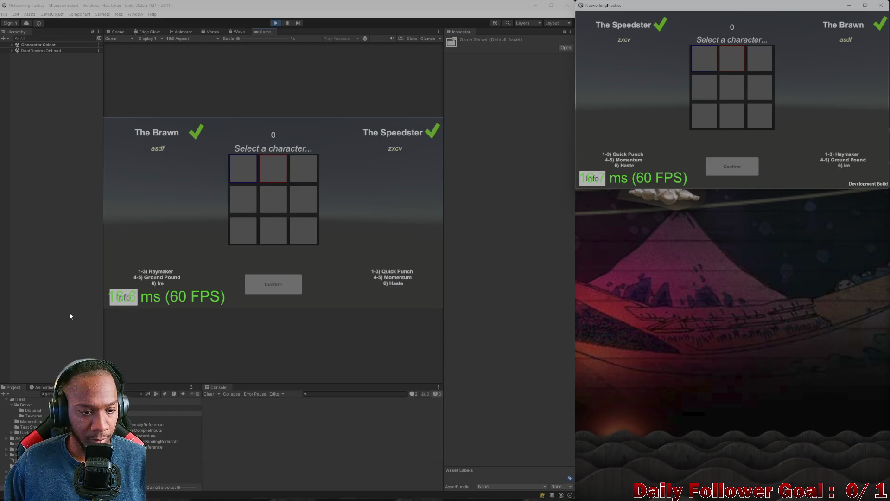
left_click(745, 179)
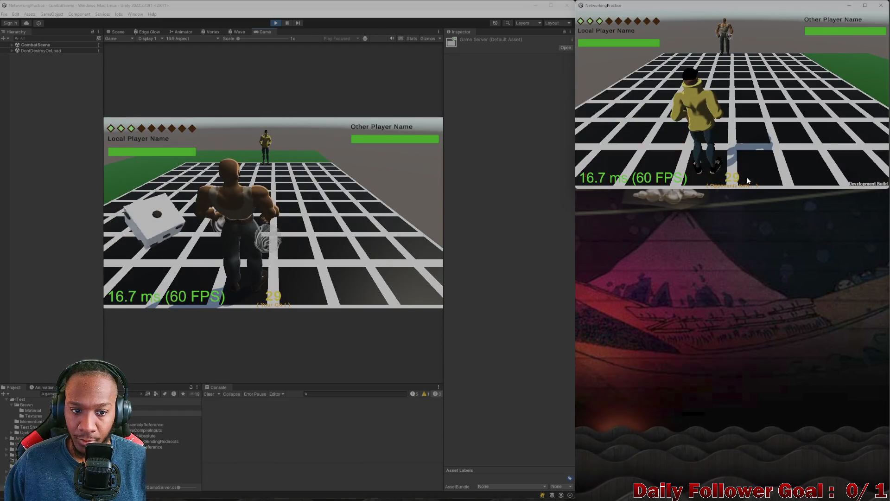
Roll, move The Brawn up the grid, end the turn, and pass the second player's turn.
left_click(142, 229)
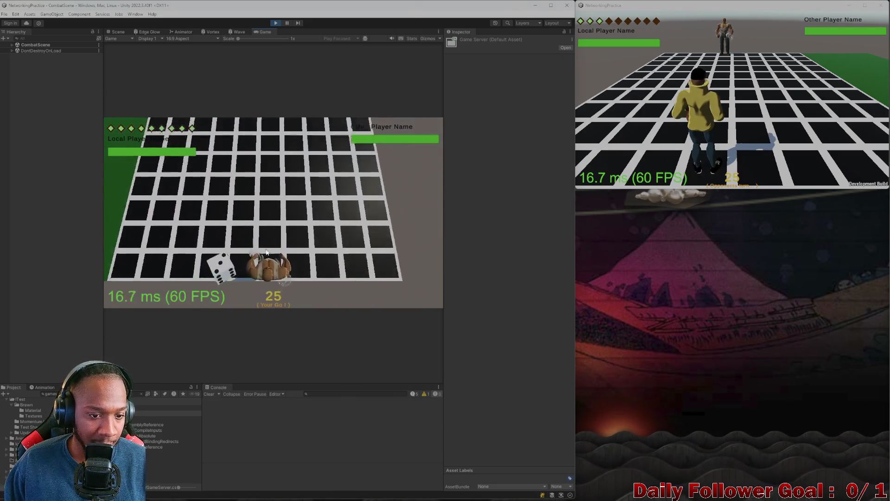
left_click(175, 245)
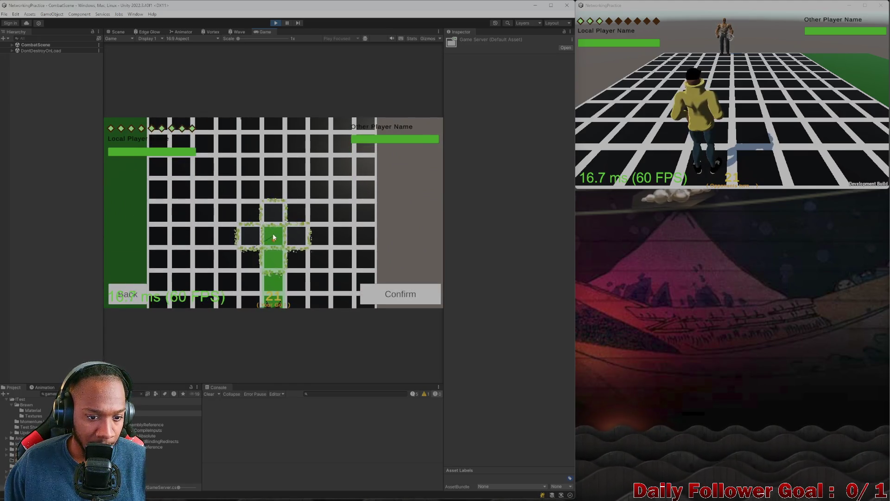
left_click(400, 298)
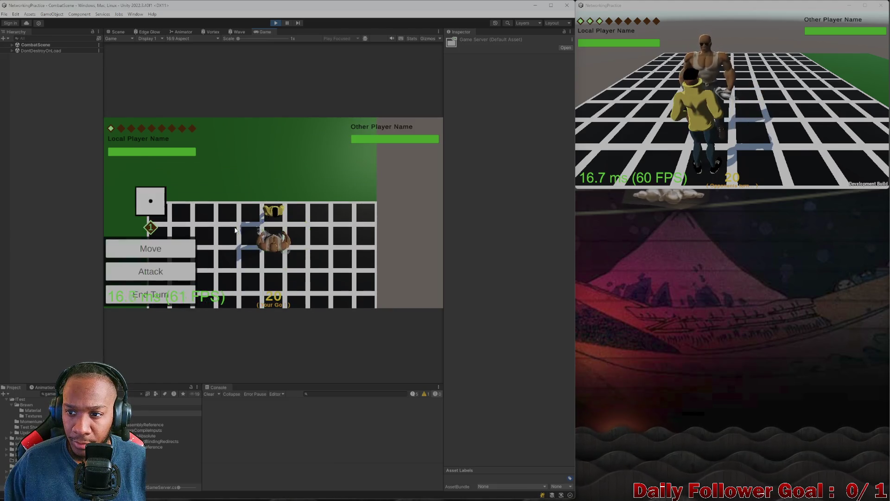
left_click(168, 296)
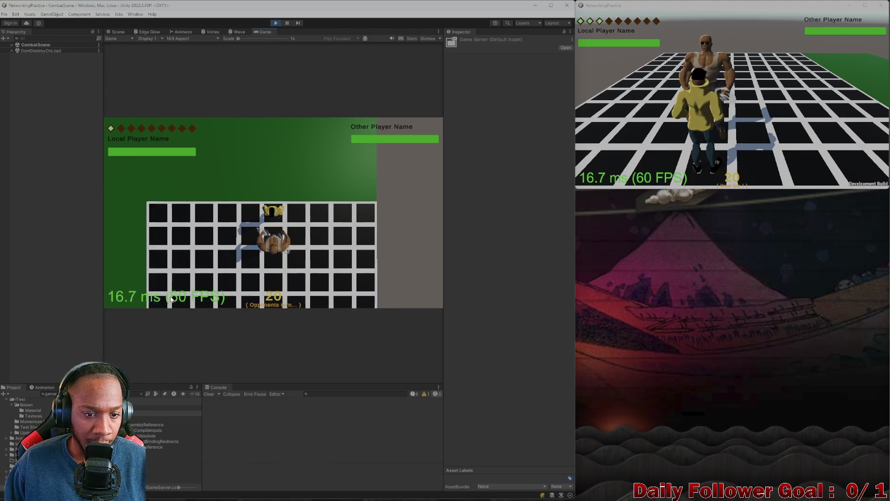
left_click(608, 115)
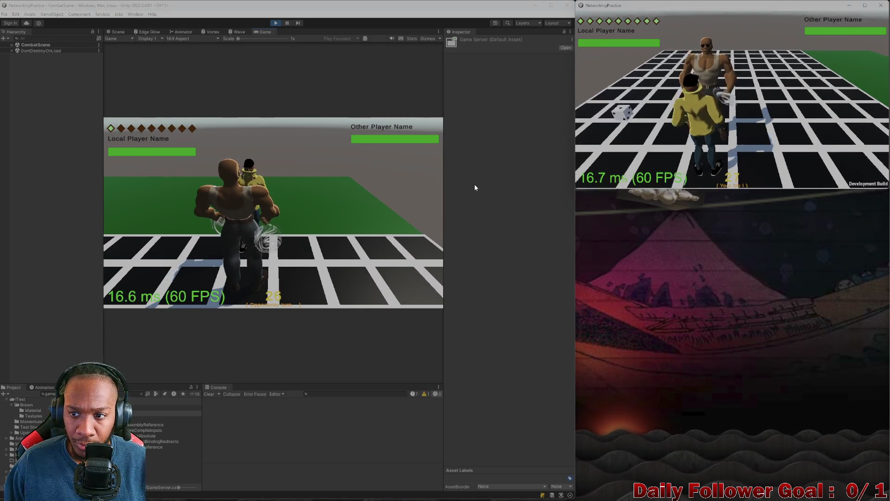
left_click(616, 175)
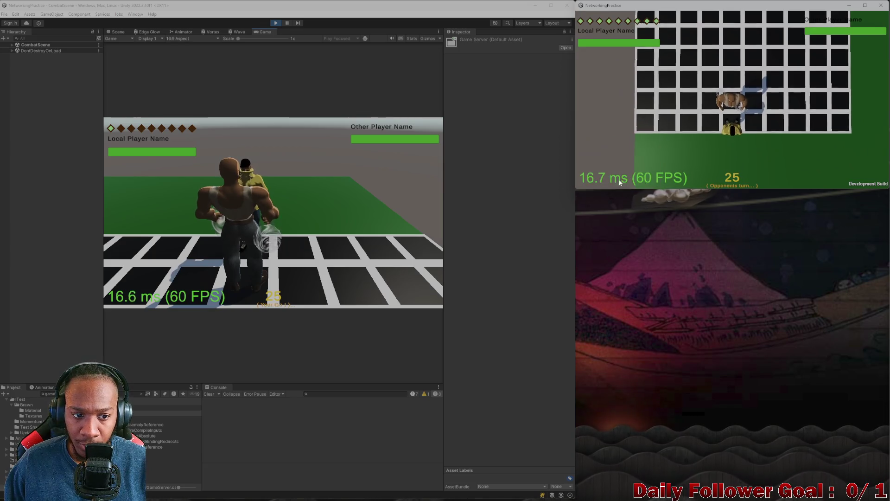
Roll again and use The Brawn's Ire ability.
left_click(156, 221)
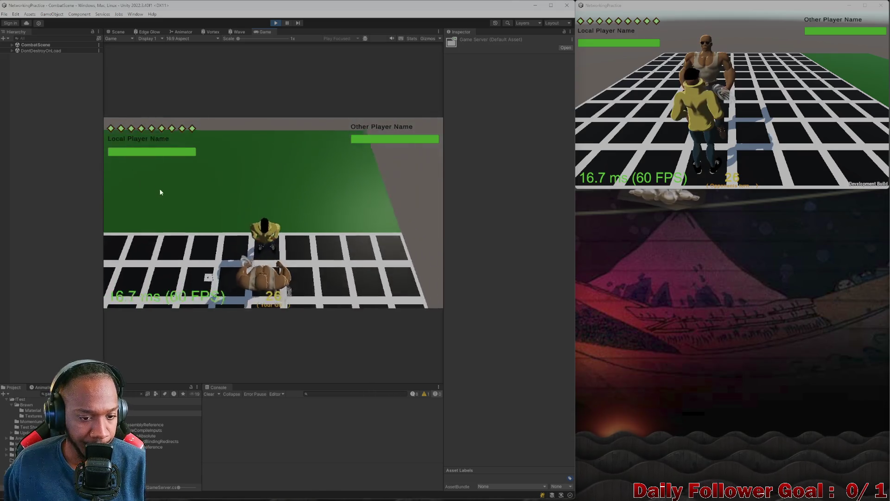
left_click(159, 273)
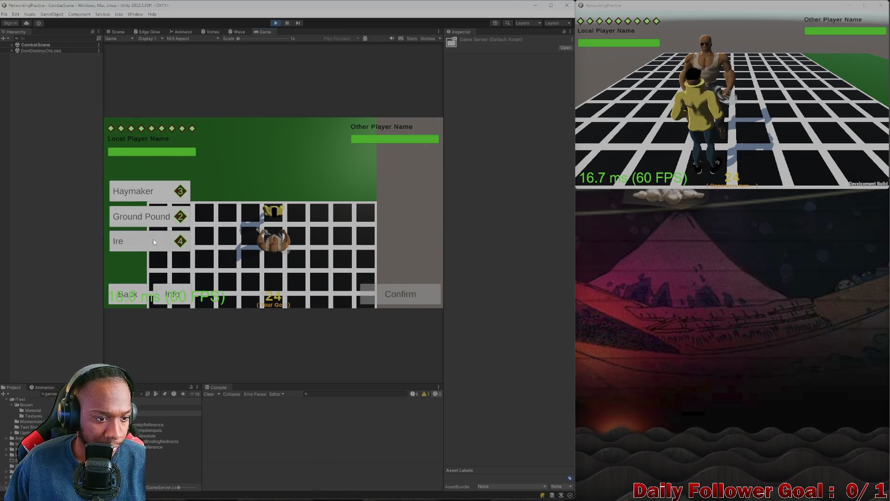
left_click(149, 238)
left_click(389, 294)
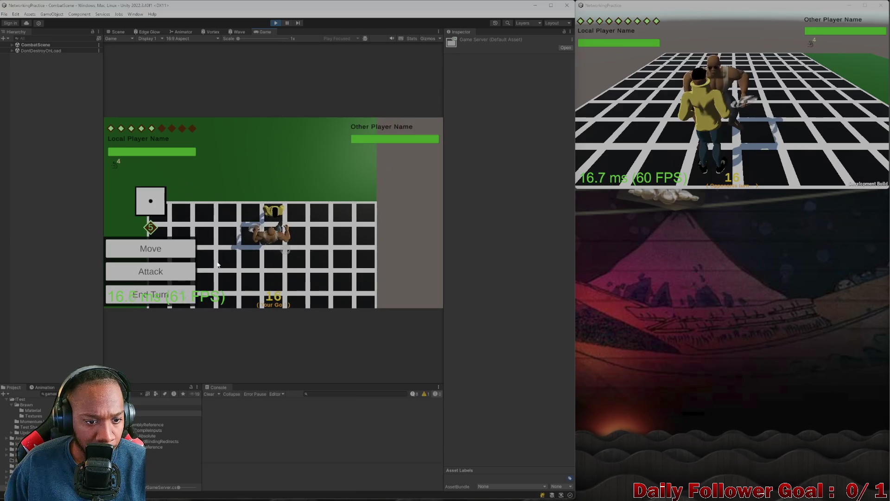
Land a Haymaker on the opponent, then exit play mode with Ctrl+P.
left_click(158, 275)
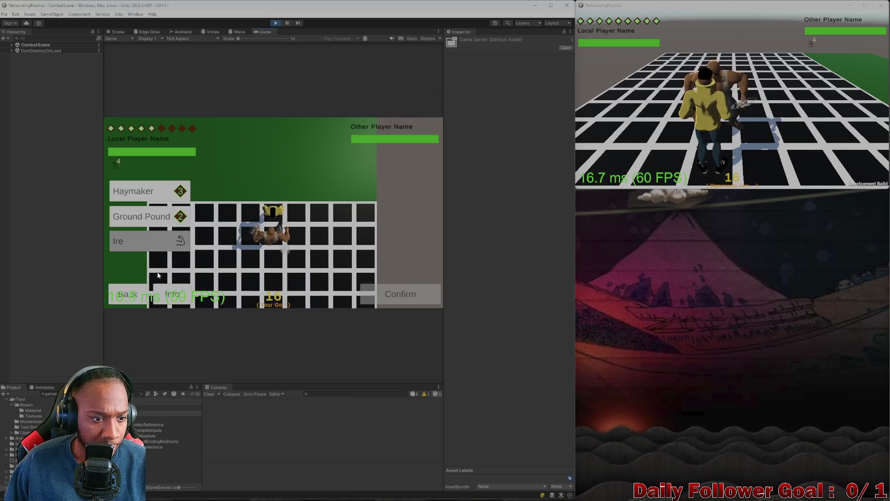
left_click(162, 191)
left_click(404, 291)
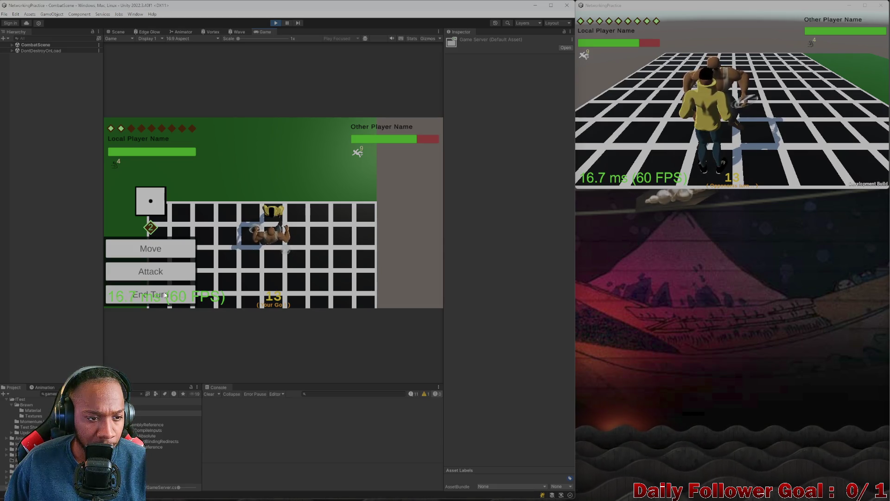
key("ctrl+p")
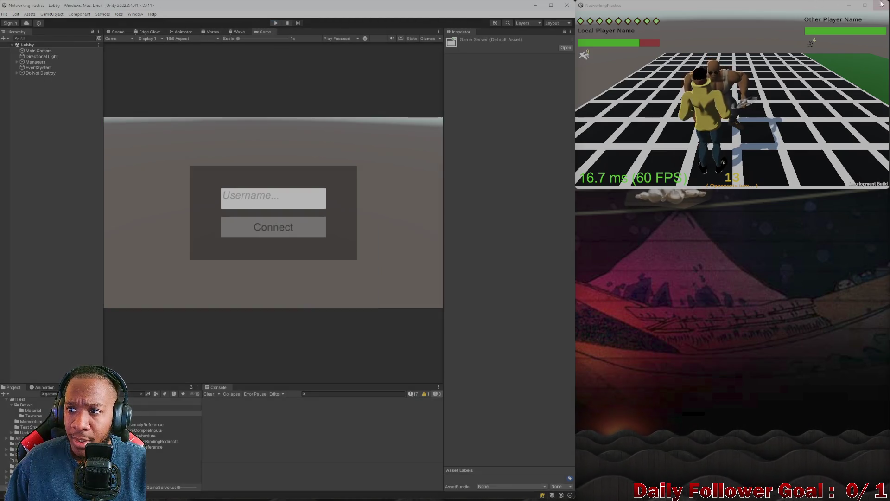
Close the build window and open The Brawn Variant prefab from the Project search.
left_click(882, 4)
left_click(50, 394)
type("i")
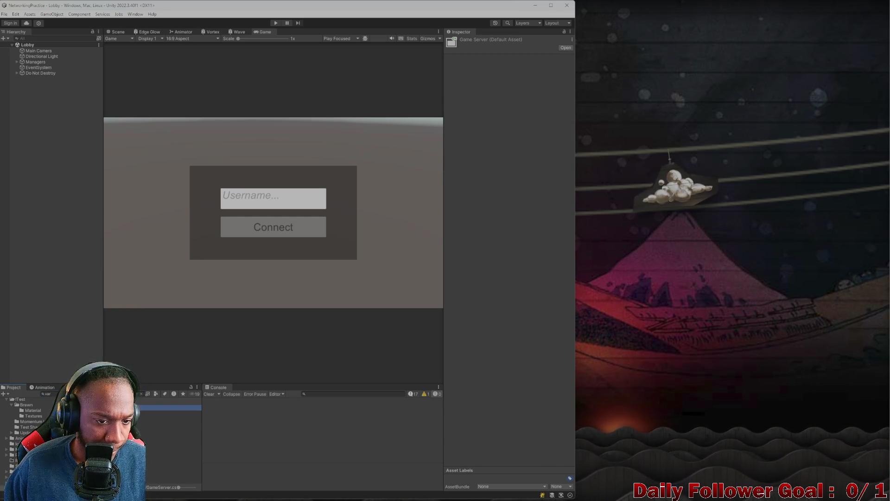
left_click(172, 407)
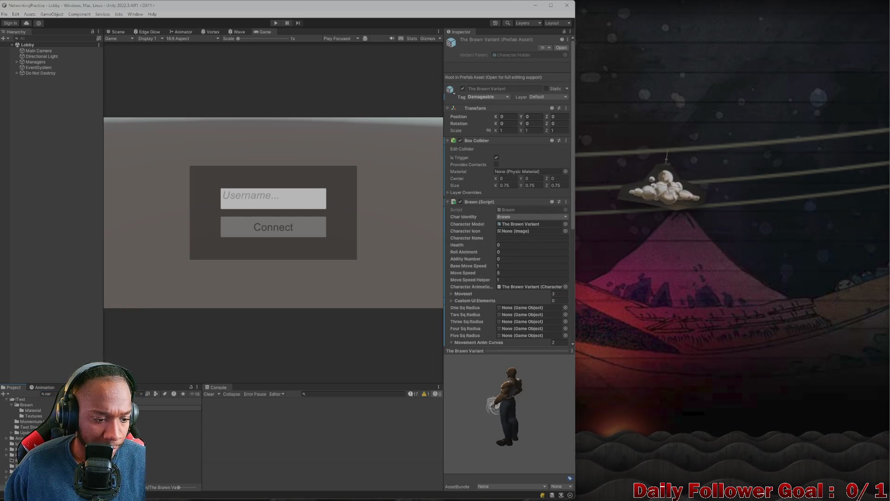
double_click(172, 407)
Deactivate the Sphere and AirVortex Haymaker objects, then return to the Lobby scene.
left_click(118, 32)
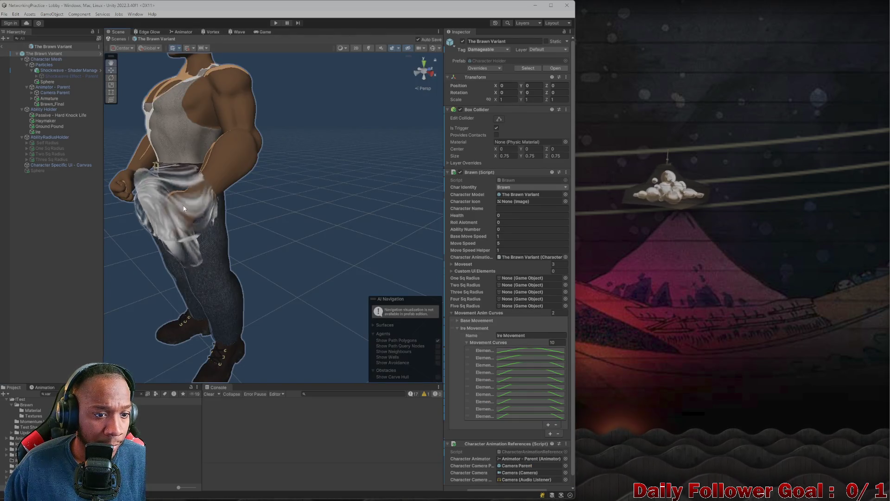
scroll(271, 230, "up", 5)
left_click(153, 209)
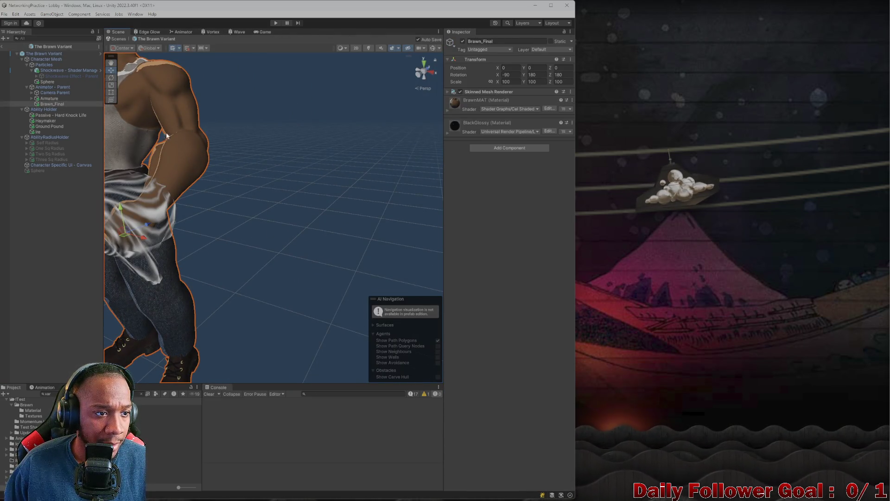
left_click(150, 207)
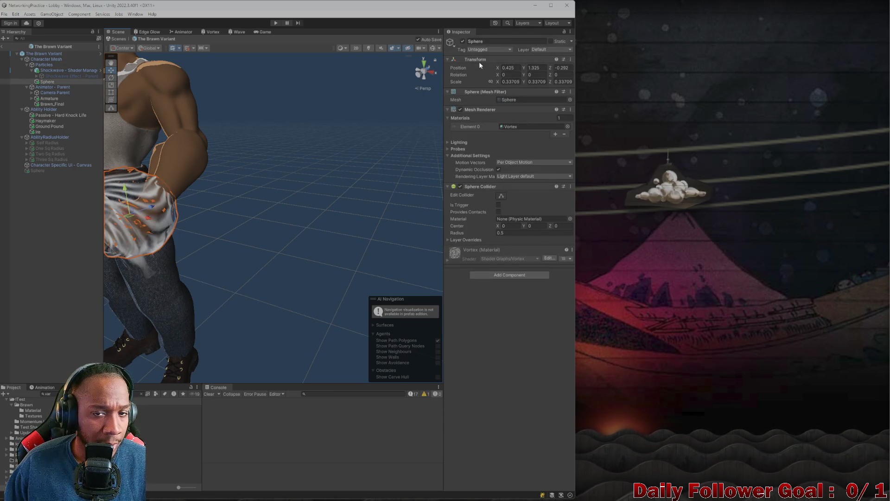
left_click(463, 41)
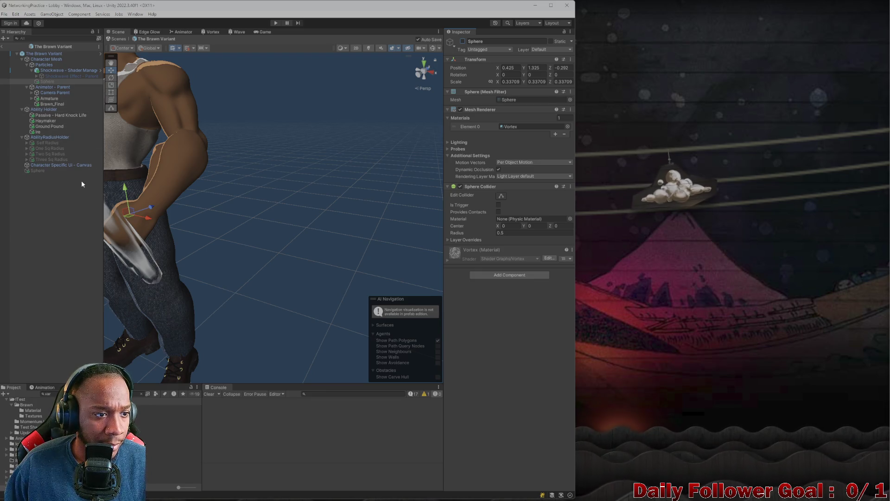
left_click(141, 256)
left_click(462, 42)
key("f")
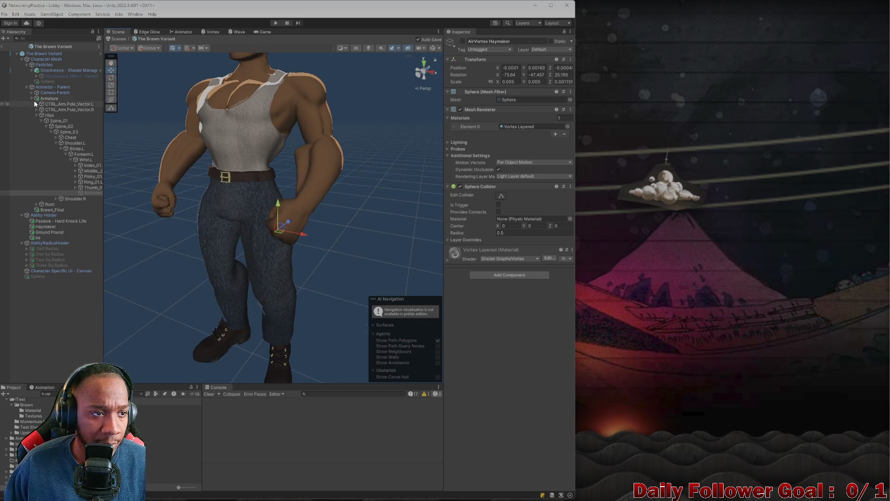
left_click(3, 46)
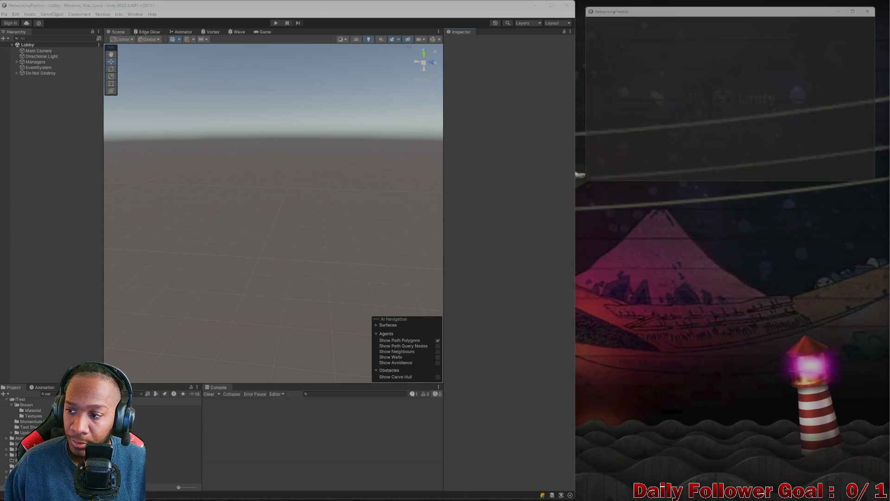
Enter play mode and connect both players with usernames 'aa' and 'bb'.
left_click(276, 23)
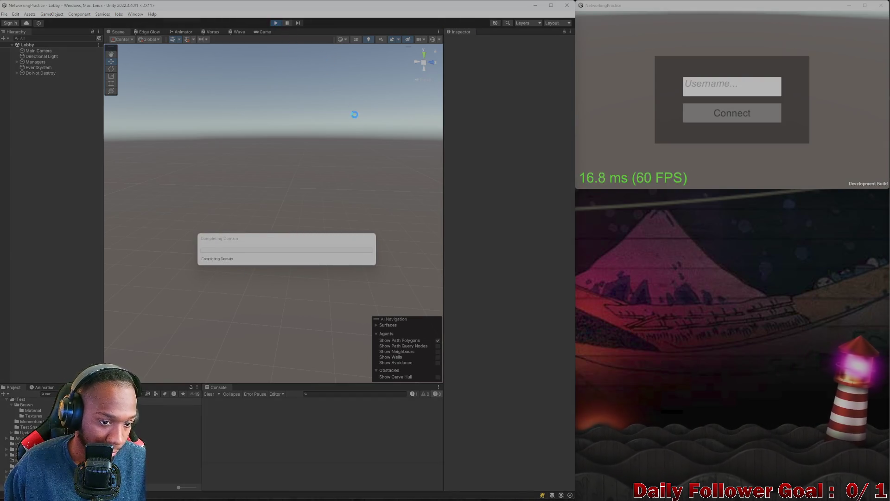
left_click(273, 198)
type("aa")
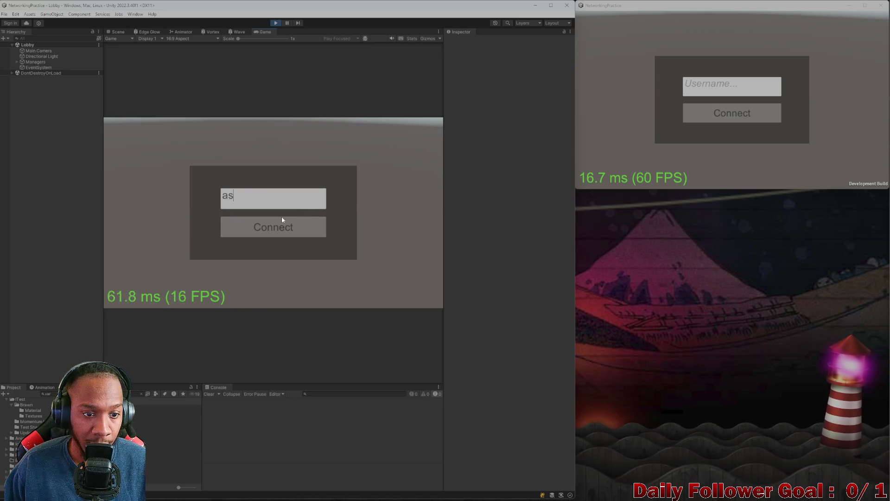
left_click(283, 222)
left_click(732, 87)
type("bb")
left_click(717, 122)
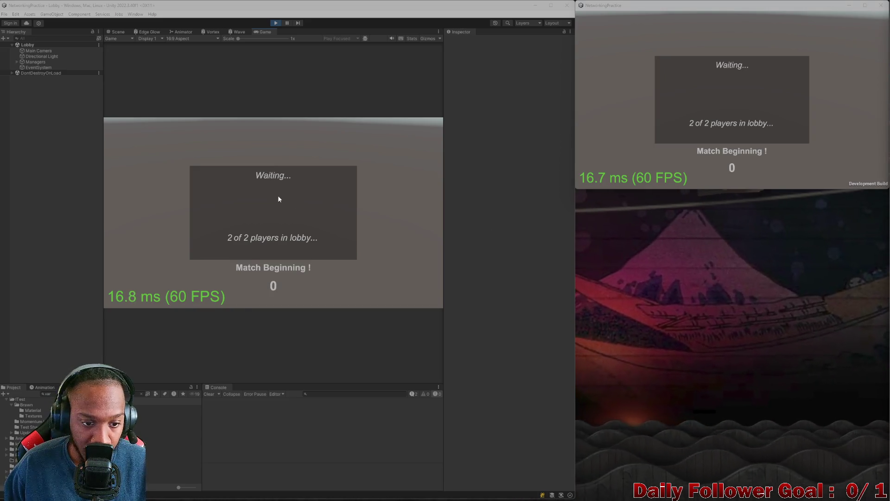
Confirm The Brawn for the first player and The Speedster for the second.
left_click(280, 173)
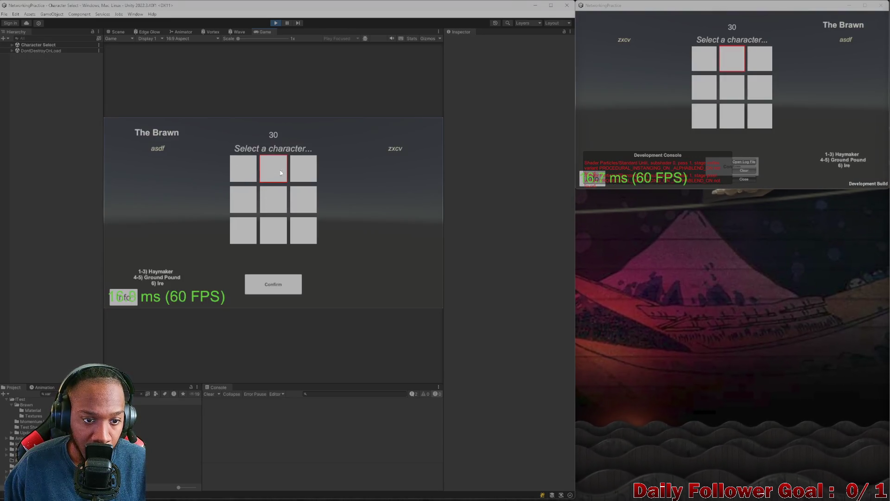
left_click(283, 292)
left_click(735, 178)
left_click(704, 59)
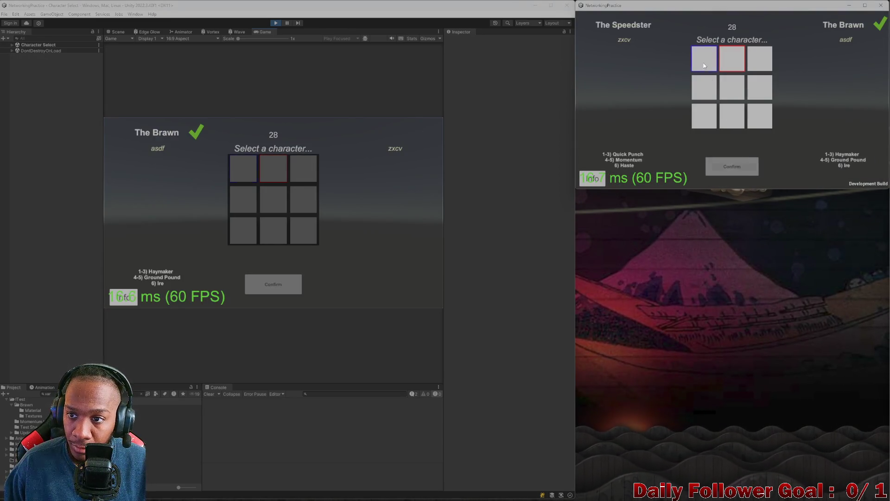
left_click(732, 166)
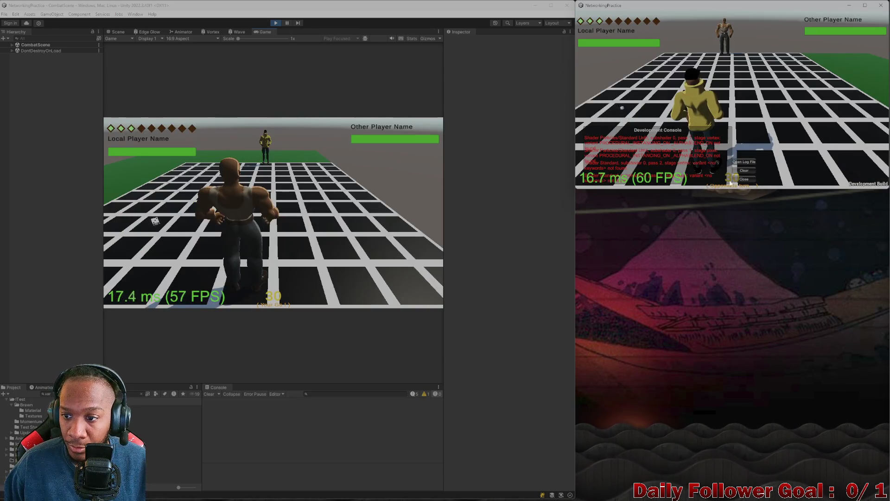
Move Brawn down the green path and end the turn.
left_click(233, 224)
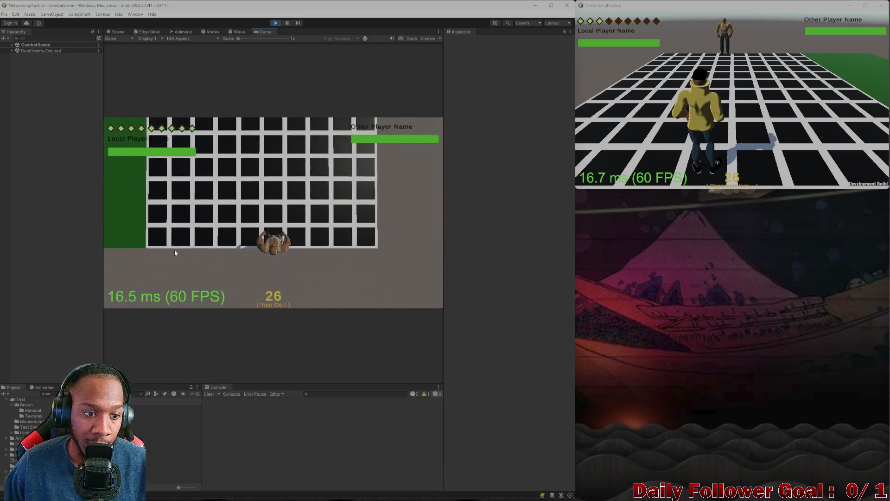
left_click(174, 250)
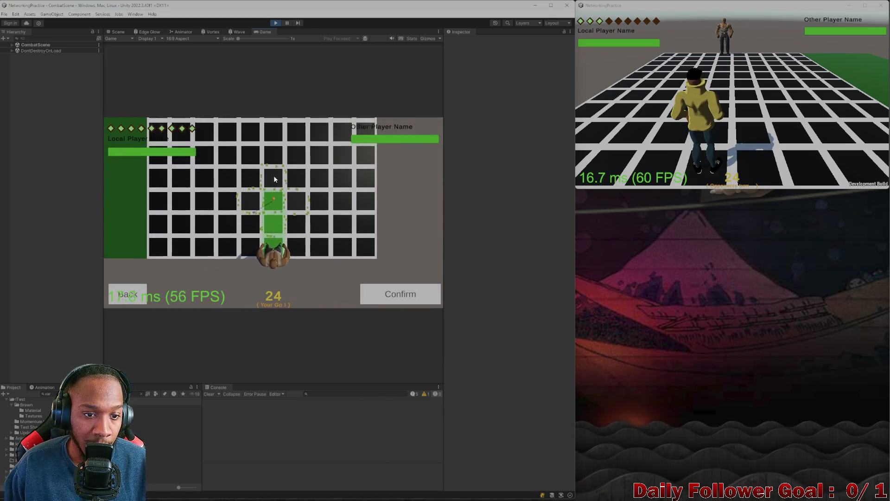
left_click(385, 288)
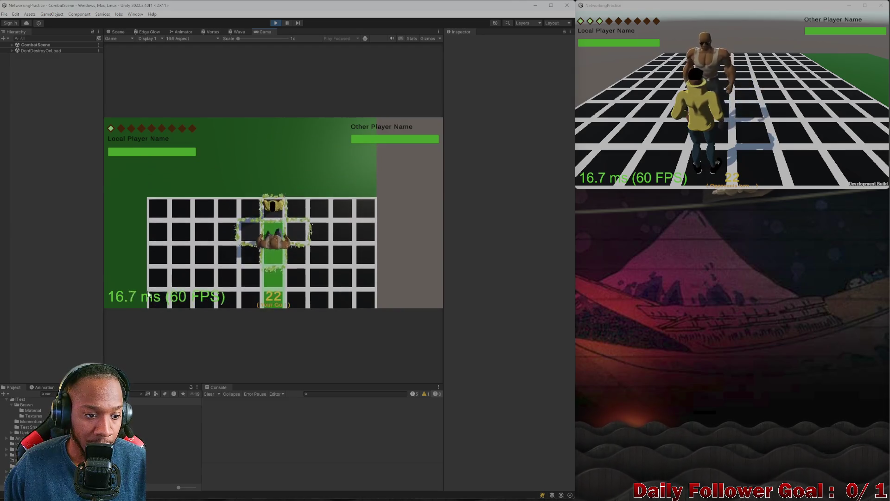
left_click(151, 294)
Play the opponent's turn in the second client, then roll a 9 for Brawn's next turn.
left_click(690, 60)
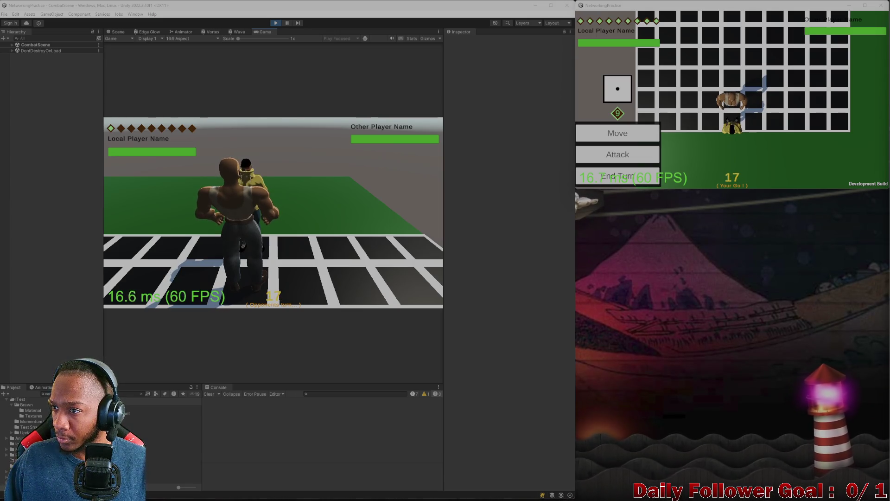
left_click(624, 176)
left_click(155, 242)
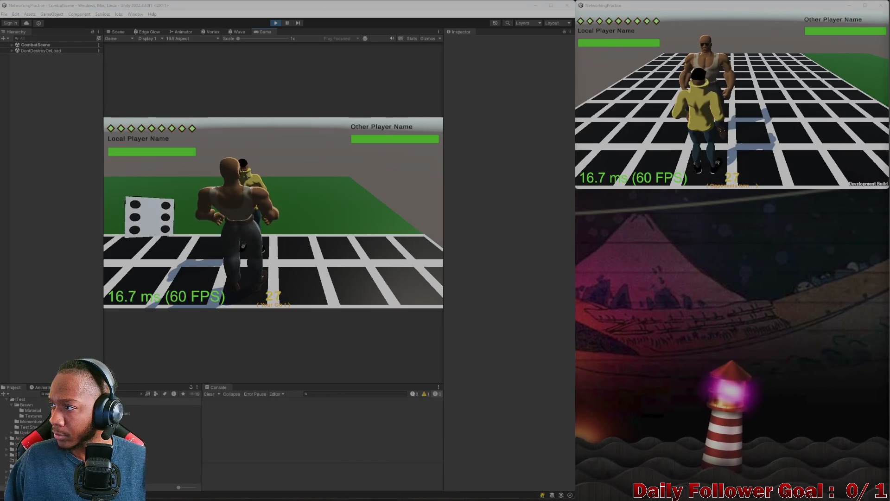
left_click(149, 271)
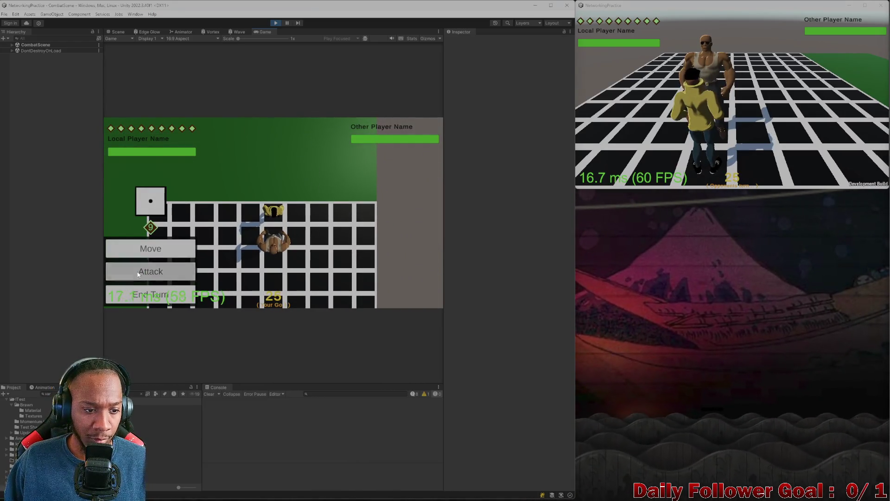
Hit the opponent with an Ire attack and a Haymaker, then end the turn.
left_click(143, 243)
left_click(418, 293)
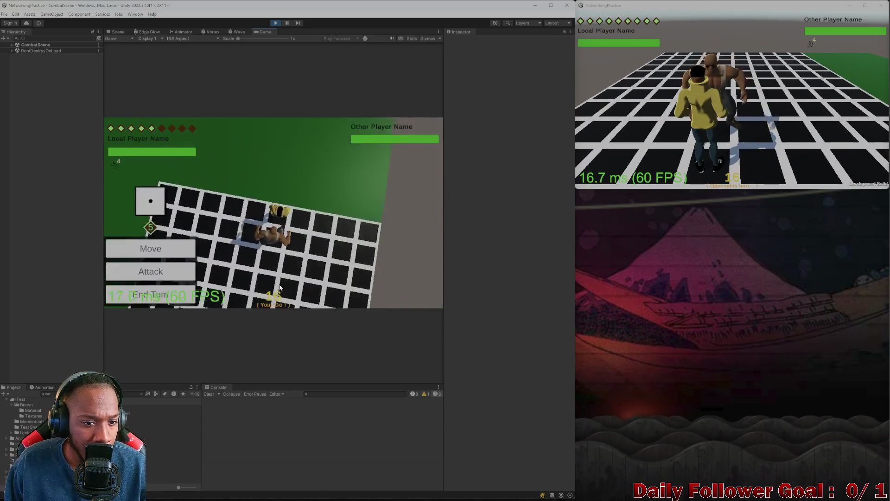
left_click(162, 275)
left_click(162, 191)
left_click(395, 292)
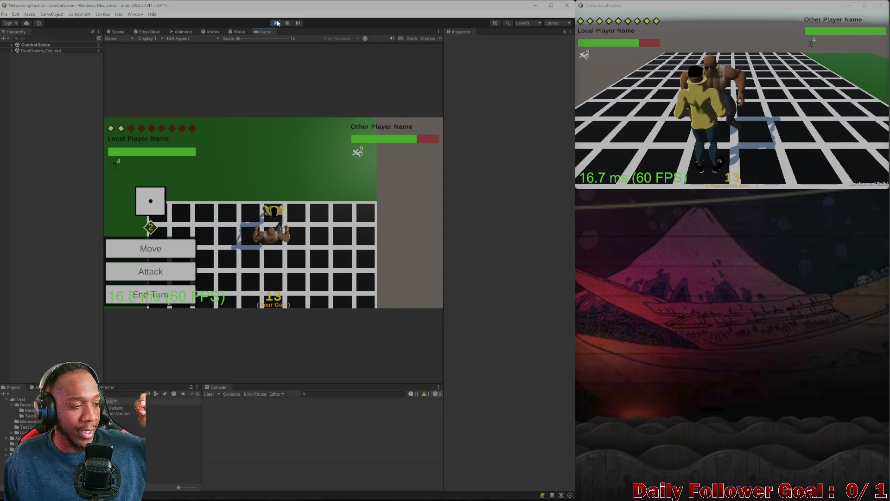
left_click(152, 294)
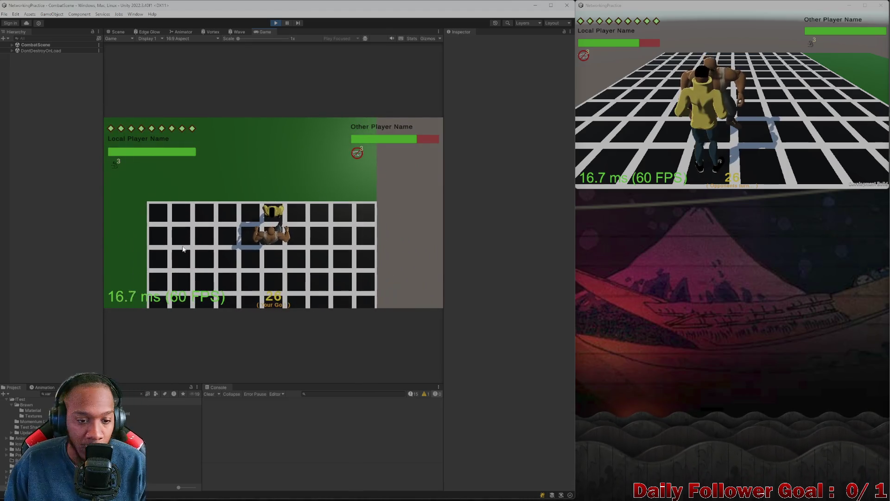
Land another 25-damage Haymaker, close the second game client, and stop Play mode.
left_click(167, 273)
left_click(156, 200)
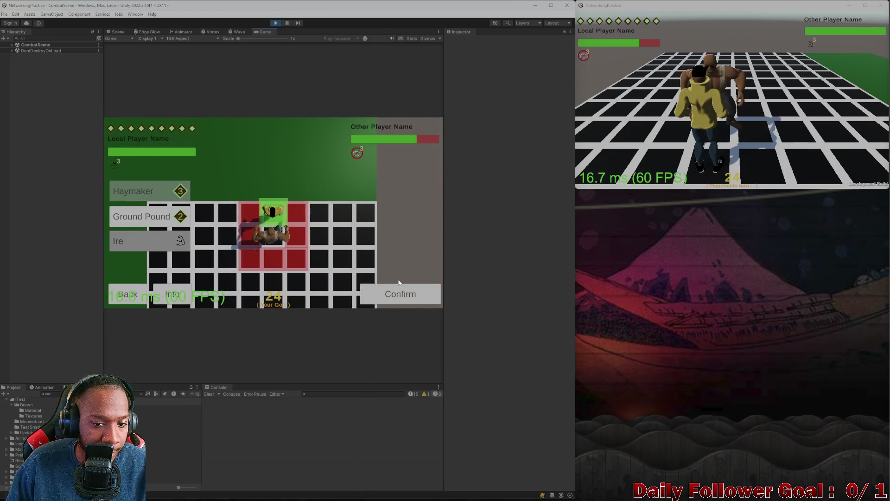
left_click(388, 292)
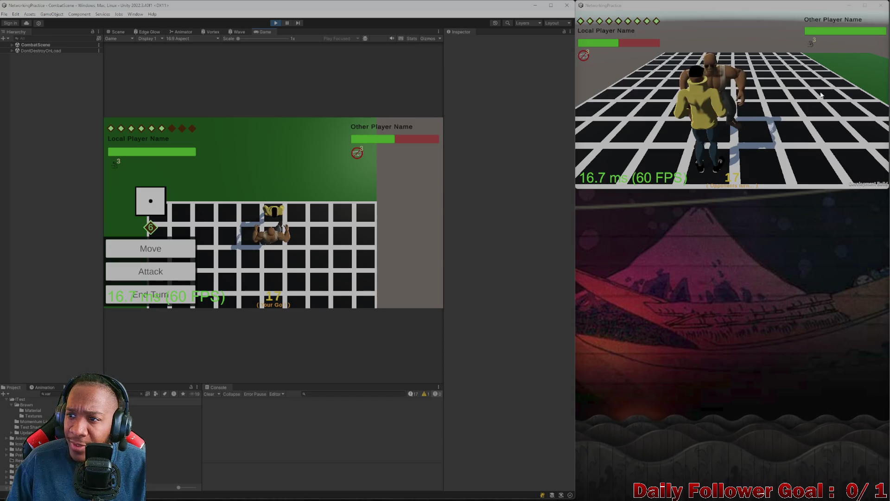
left_click(879, 9)
left_click(276, 23)
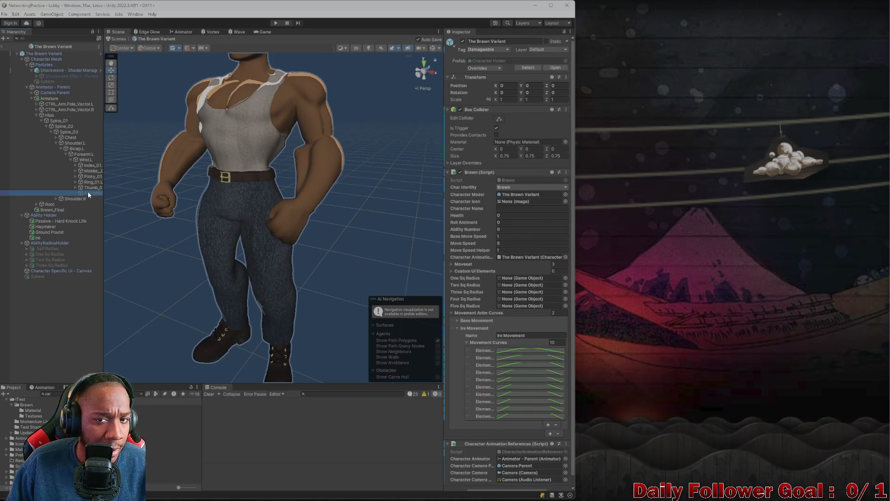
Inspect the AirVortex Haymaker object on Brawn's hand, then leave the prefab for the scene.
left_click(88, 191)
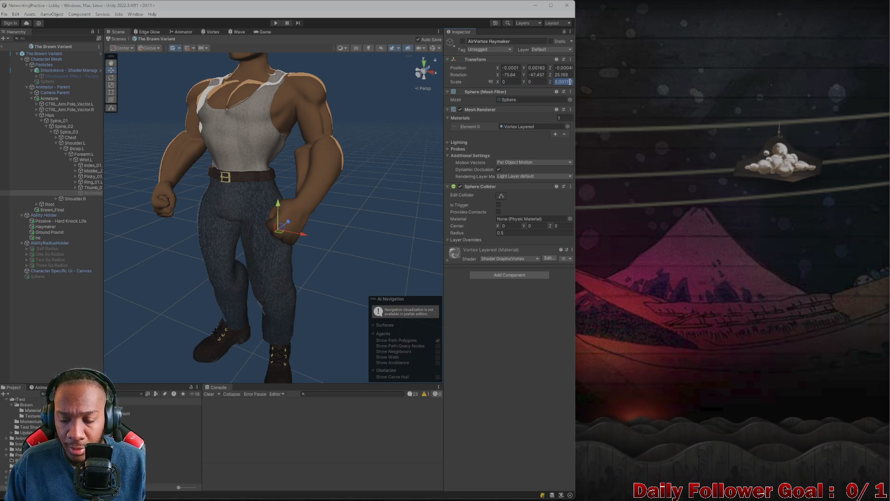
left_click(4, 48)
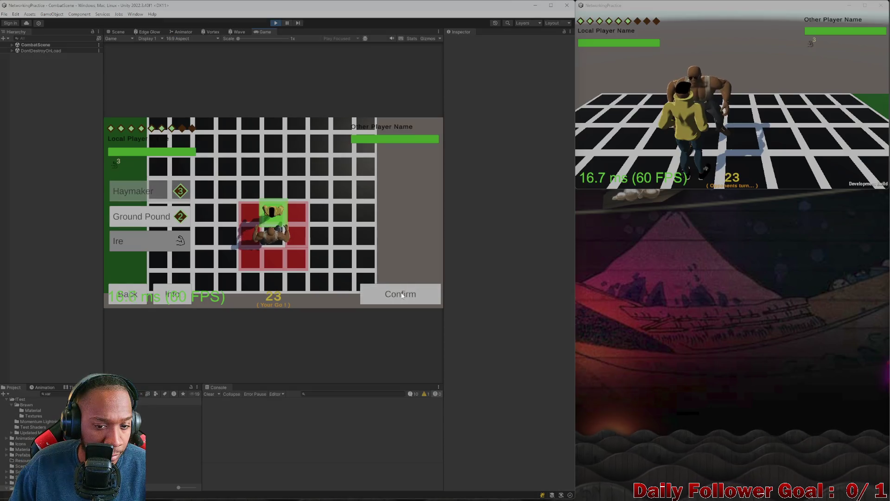
Confirm a Haymaker on the other player, move Brawn, and end the turn.
left_click(393, 287)
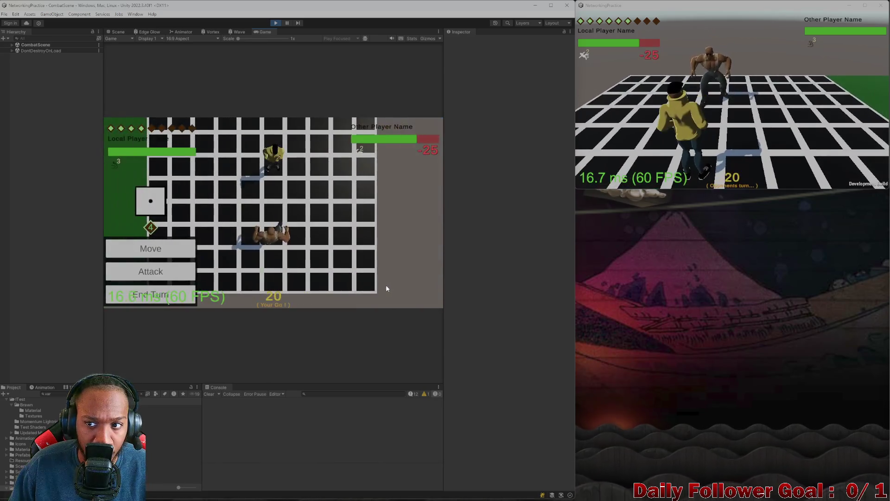
left_click(166, 246)
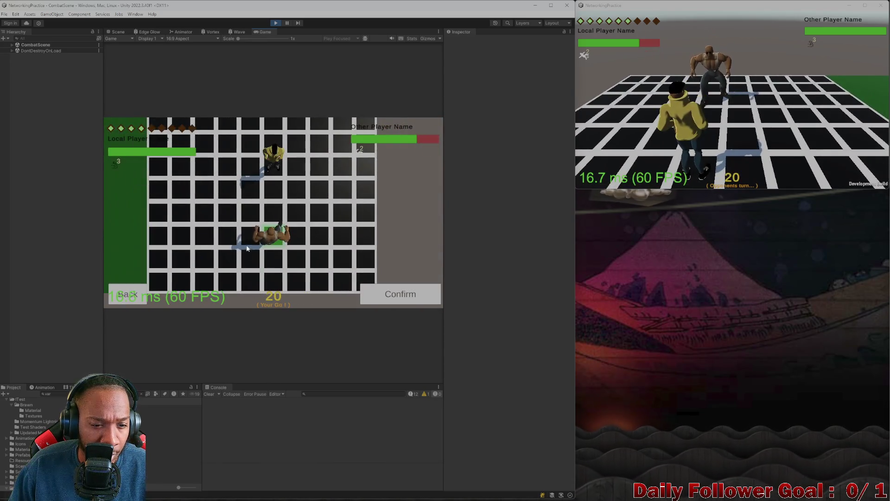
left_click(396, 288)
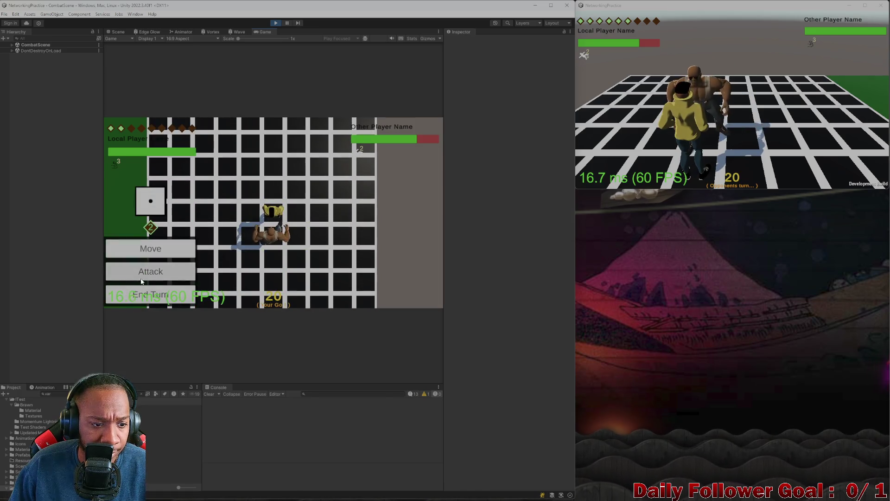
left_click(141, 277)
left_click(131, 298)
left_click(131, 298)
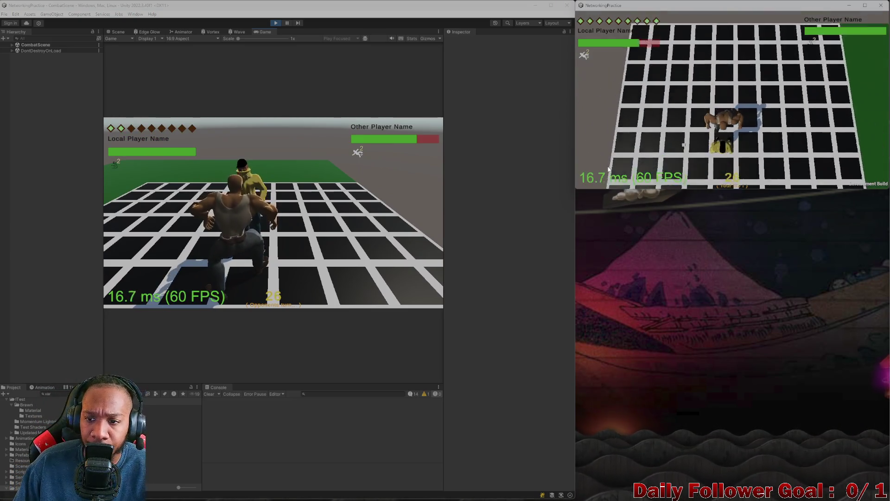
Pass the opponent's turn in the second client, roll, and land another Haymaker.
left_click(618, 177)
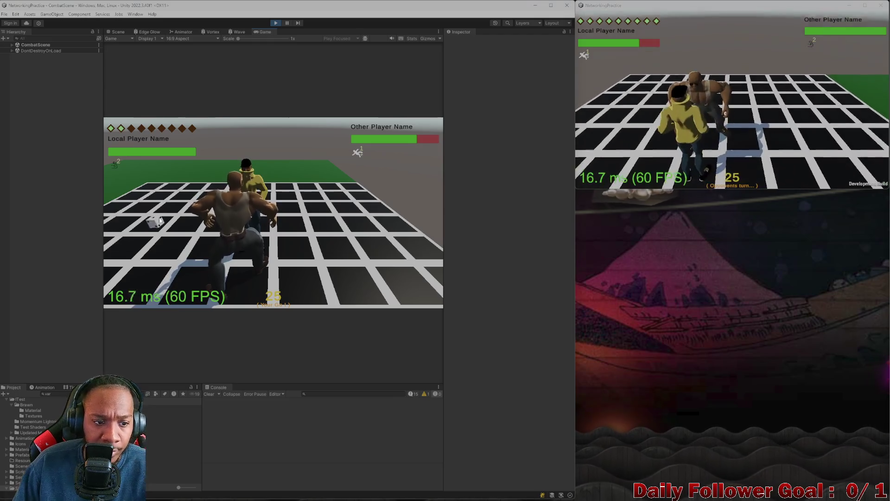
left_click(160, 220)
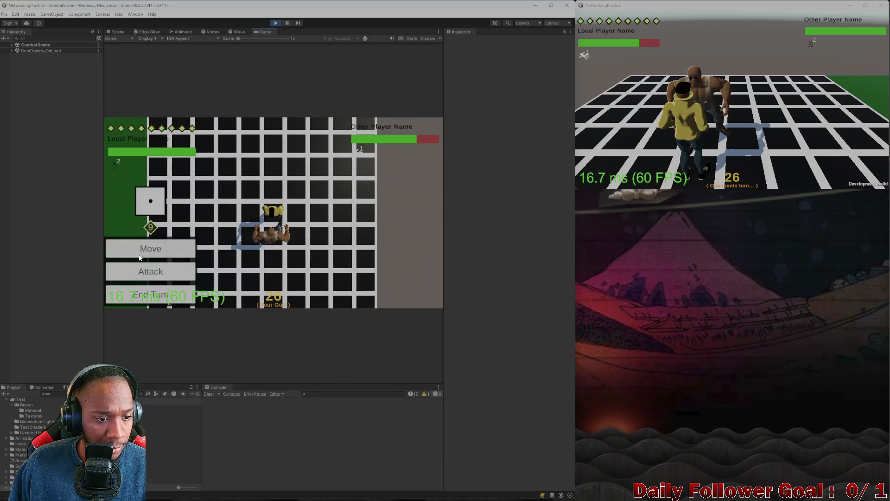
left_click(151, 270)
left_click(180, 197)
left_click(400, 292)
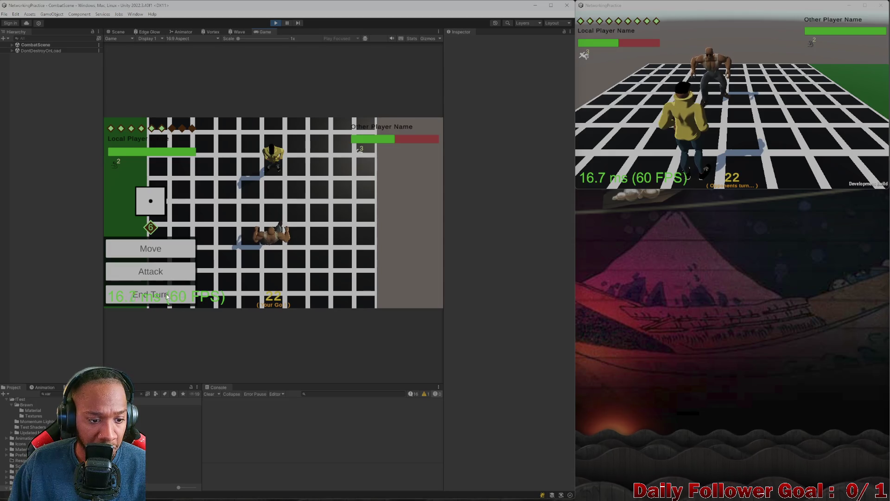
Move again, land a final Haymaker, and stop Play mode to return to Lobby.
left_click(170, 256)
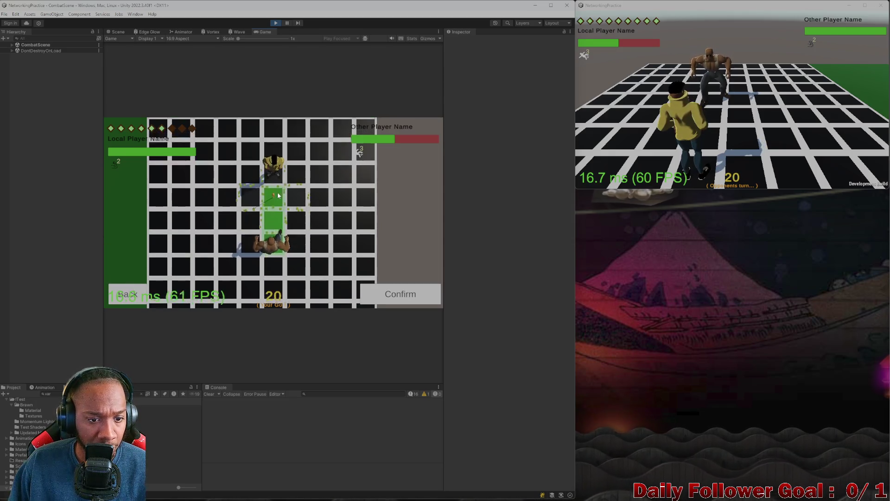
left_click(403, 295)
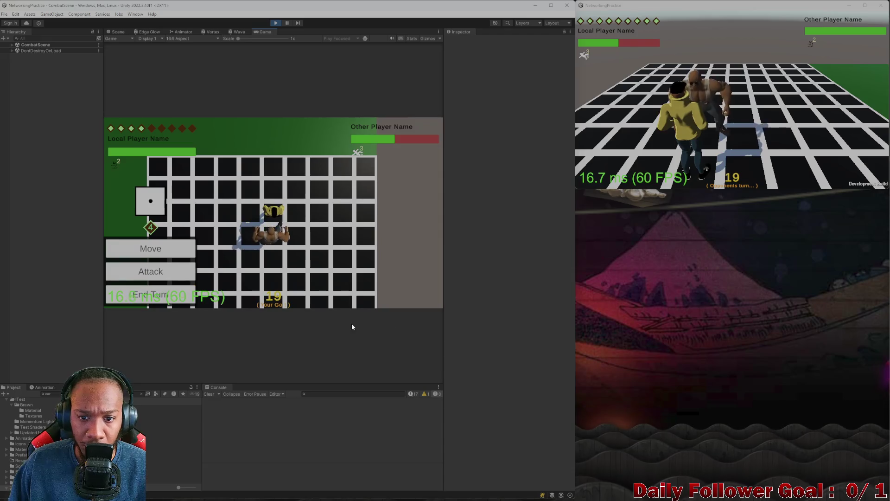
left_click(167, 277)
left_click(139, 191)
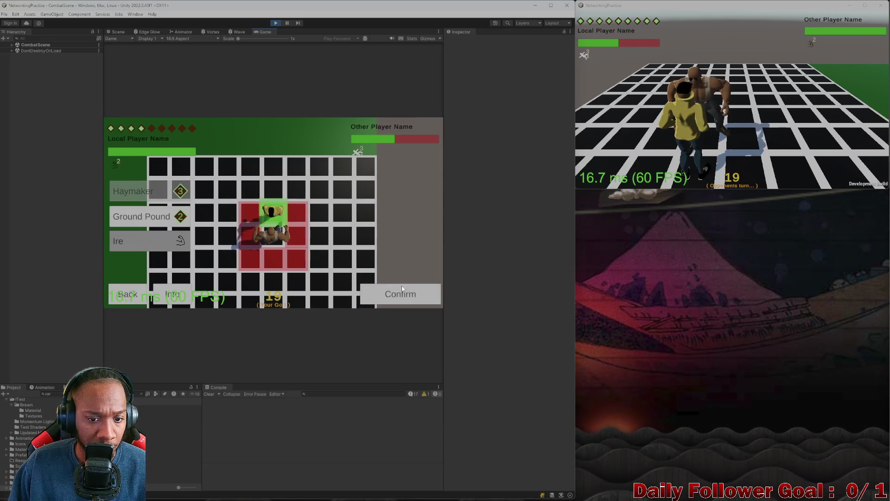
left_click(395, 297)
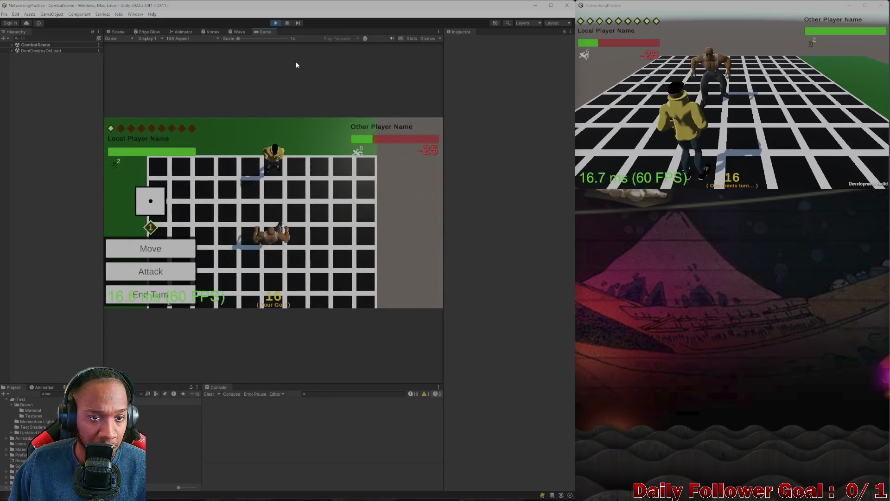
left_click(276, 23)
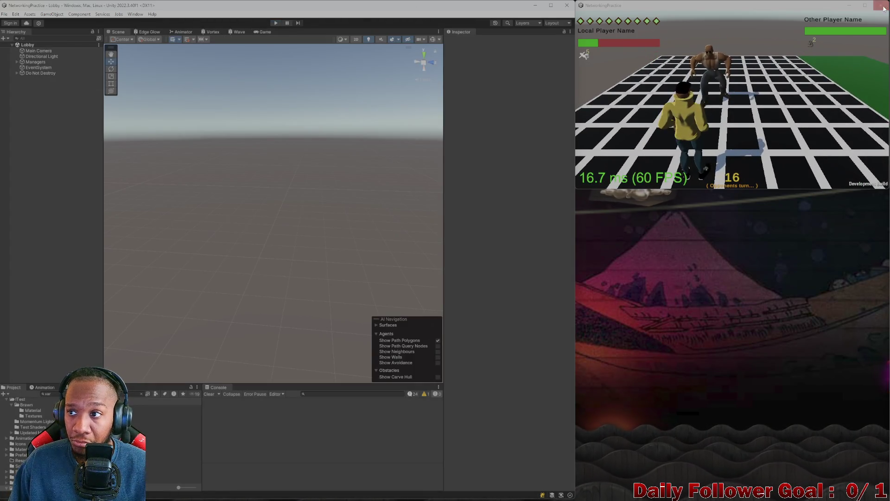
Close the NetworkingPractice build window, leaving only the editor on the Lobby scene.
left_click(878, 10)
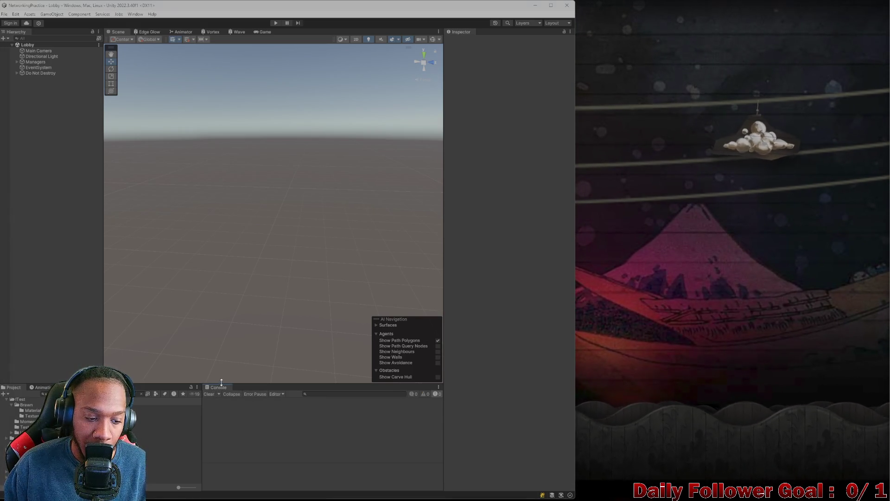
left_click(143, 393)
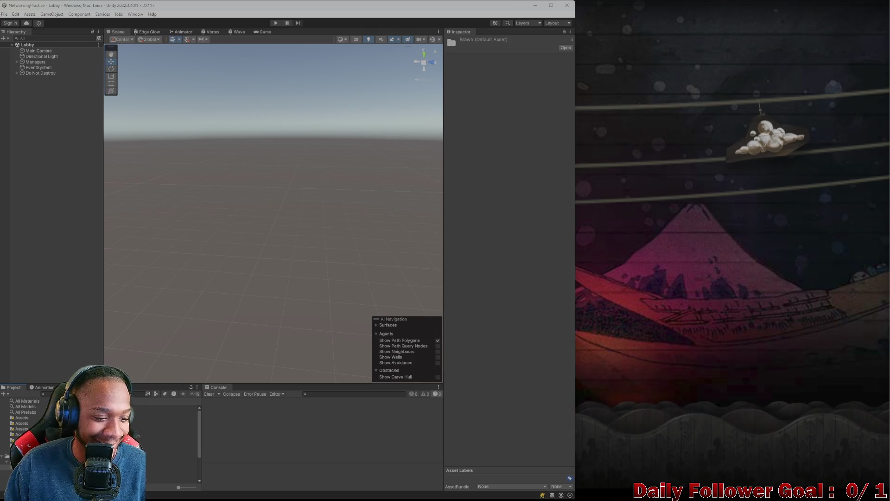
Search the Project for 'te' and open the Test scene.
type("tes")
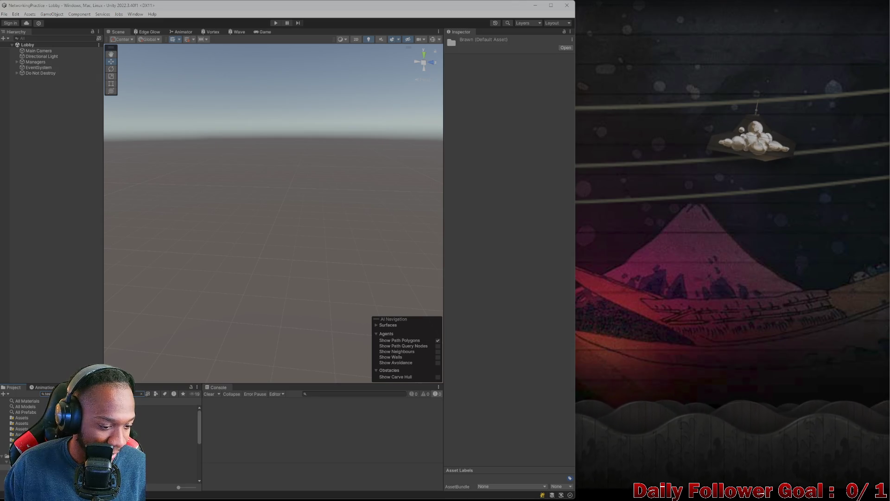
key("Return")
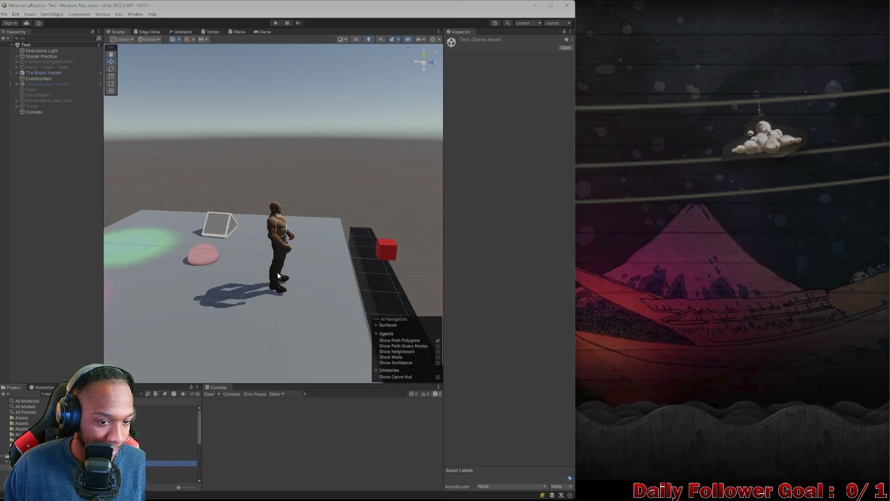
Select The Brawn Variant, expand its children, and frame the view on it.
mouse_move(188, 277)
left_mouse_down()
mouse_move(185, 304)
mouse_move(125, 272)
mouse_move(218, 326)
left_mouse_up()
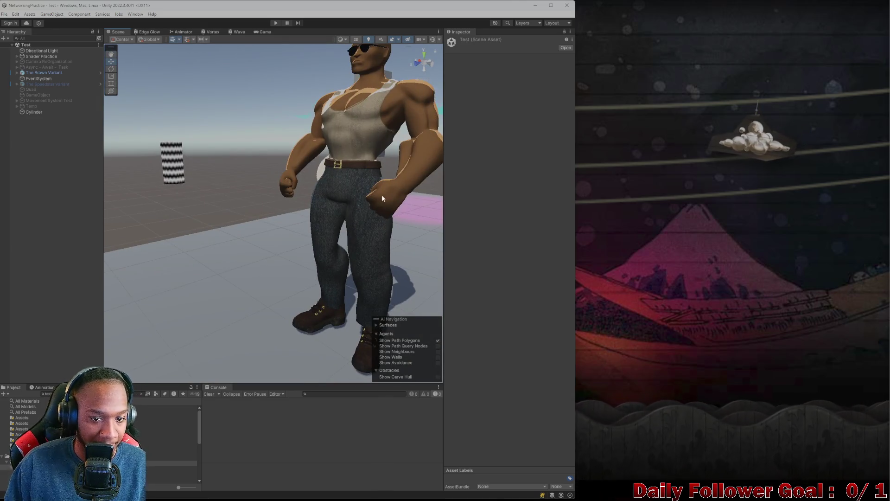
left_click(338, 182)
left_click(16, 72)
key("f")
mouse_move(313, 5)
left_mouse_down()
mouse_move(452, 21)
mouse_move(446, 1)
left_mouse_up()
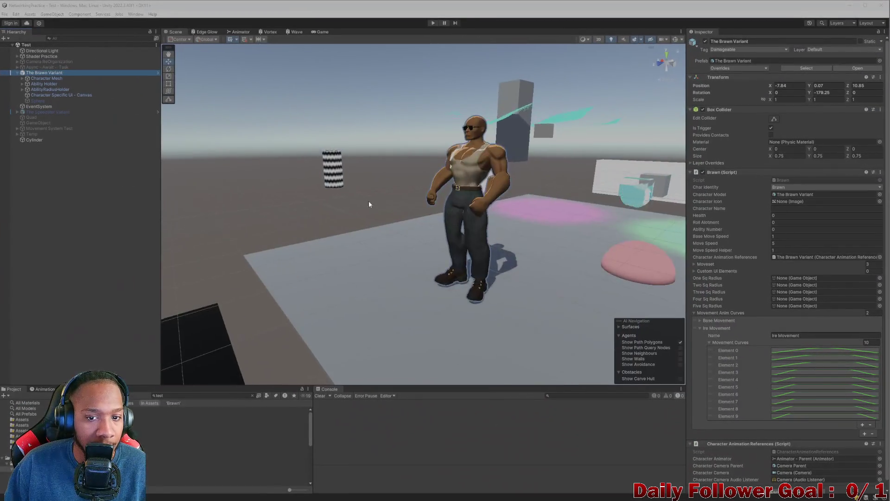
mouse_move(369, 204)
left_mouse_down()
mouse_move(364, 238)
mouse_move(384, 276)
mouse_move(352, 273)
left_mouse_up()
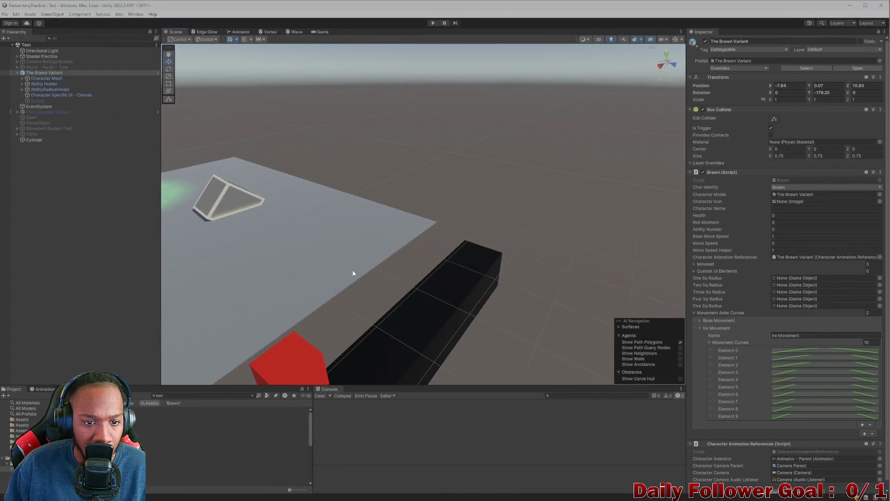
key("f")
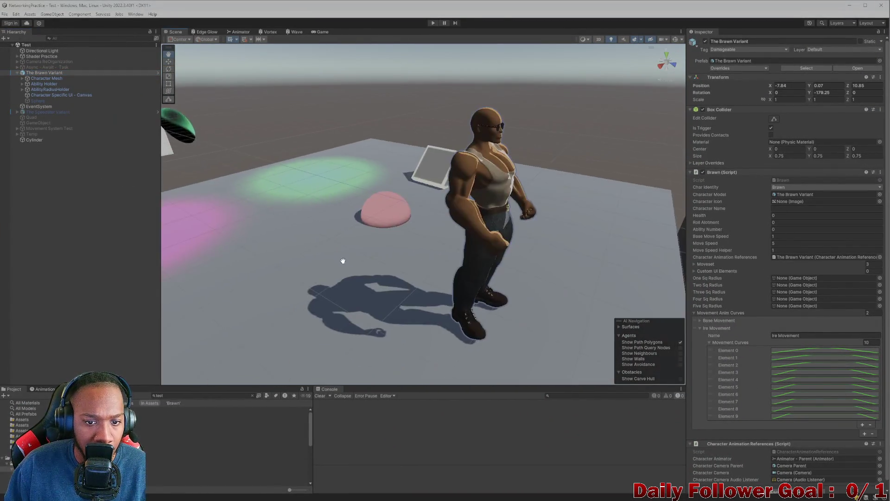
Select Character Mesh's Animator - Parent and load the Ire Haymaker clip in Animation.
left_click(22, 79)
left_click(27, 90)
left_click(59, 88)
left_click(50, 390)
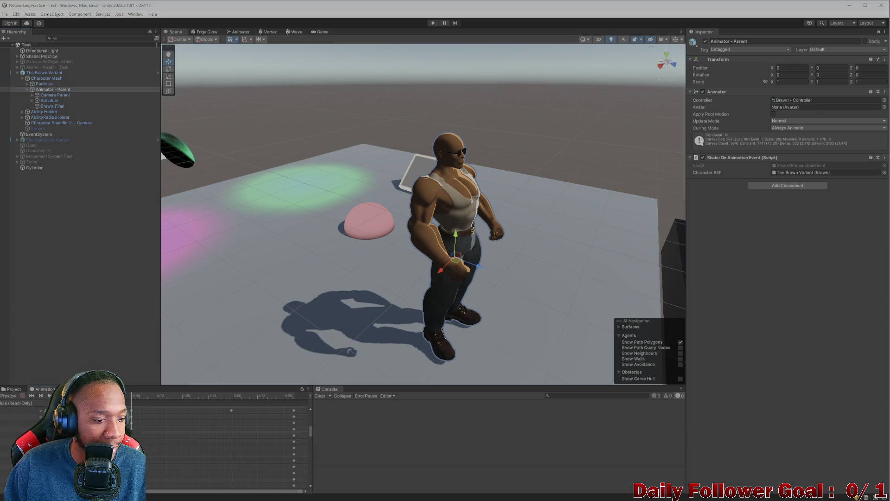
left_click(18, 404)
left_click(21, 322)
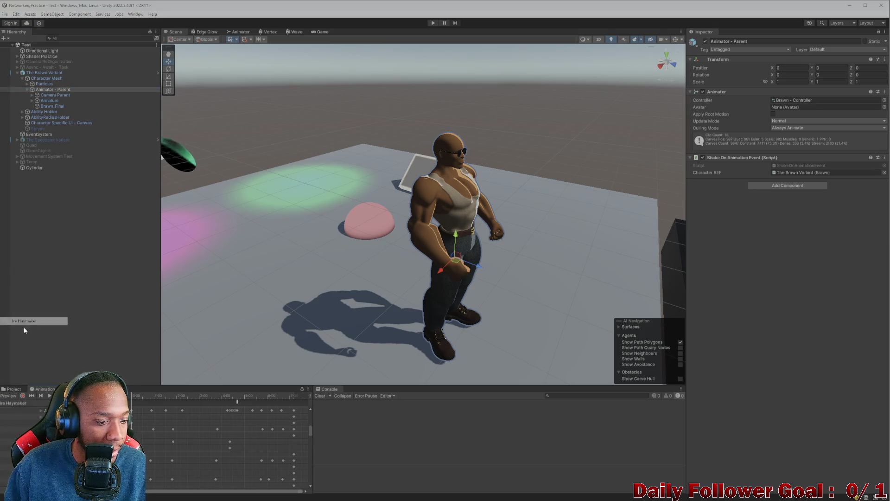
Scrub through the Ire Haymaker clip and frame the whole Brawn character.
mouse_move(143, 397)
left_mouse_down()
mouse_move(154, 388)
mouse_move(137, 384)
mouse_move(152, 381)
mouse_move(134, 388)
left_mouse_up()
mouse_move(288, 260)
left_mouse_down()
mouse_move(357, 261)
mouse_move(318, 252)
mouse_move(440, 185)
mouse_move(431, 206)
mouse_move(437, 197)
left_mouse_up()
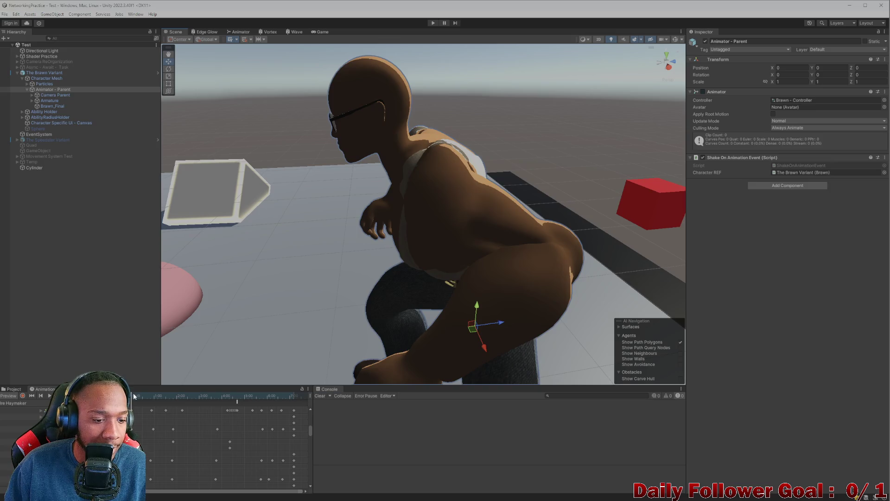
left_click(617, 242)
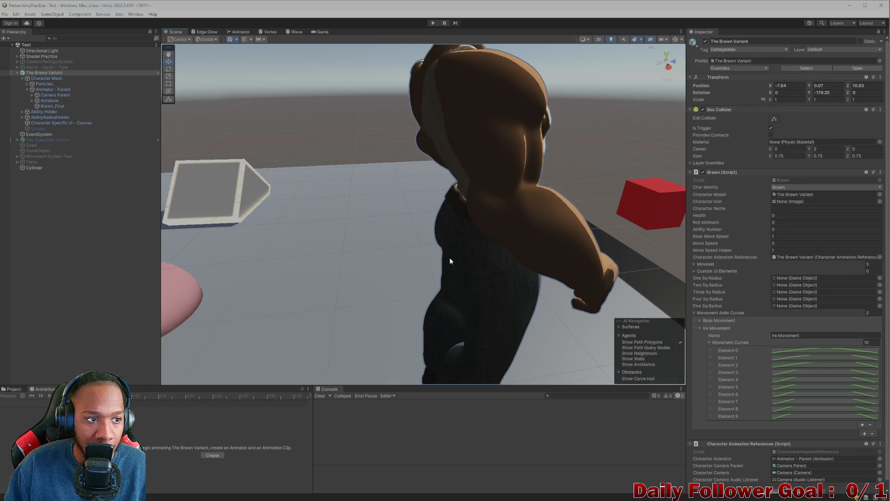
key("f")
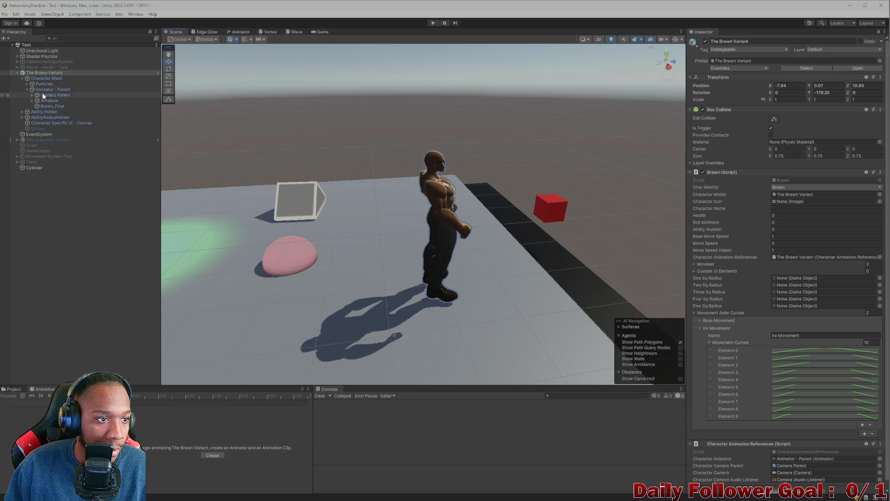
Reload Ire Haymaker on Animator - Parent, scrub to about 1:00, then select The Brawn Variant.
left_click(44, 89)
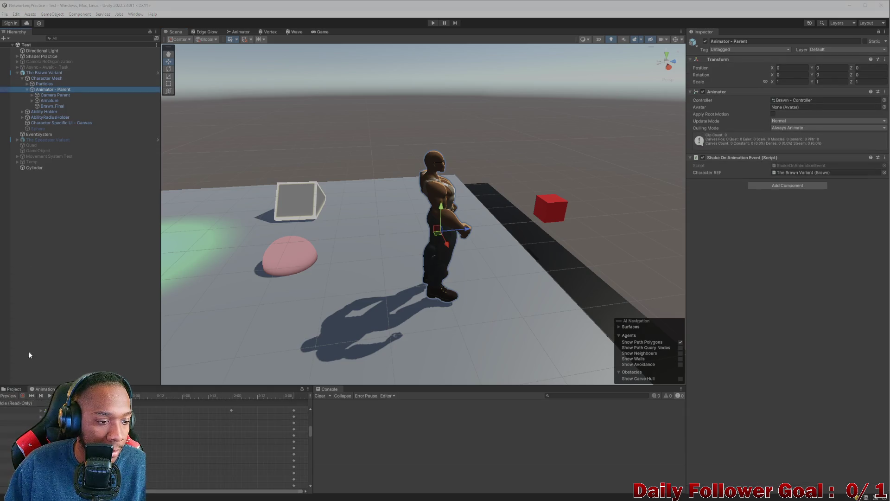
left_click(22, 405)
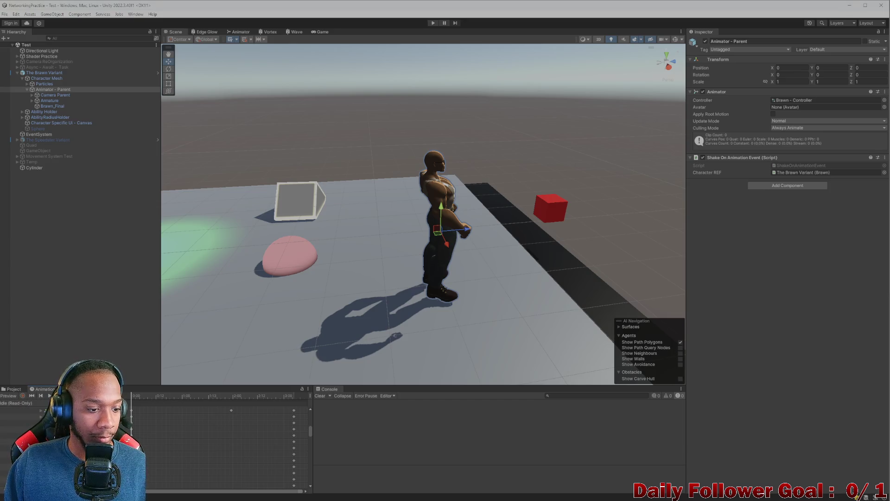
left_click(19, 402)
left_click(29, 324)
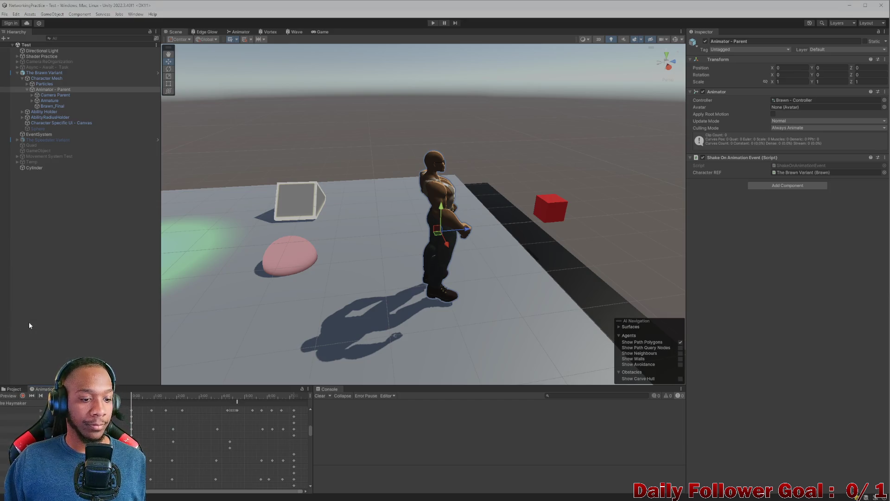
left_click_drag(152, 394, 159, 395)
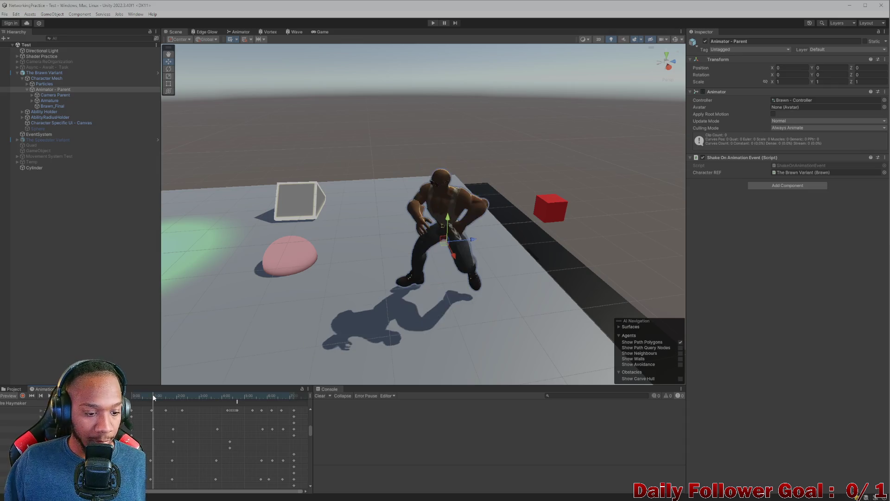
scroll(416, 271, "up", 5)
mouse_move(336, 288)
left_mouse_down()
mouse_move(350, 291)
mouse_move(355, 278)
left_mouse_up()
scroll(345, 202, "up", 3)
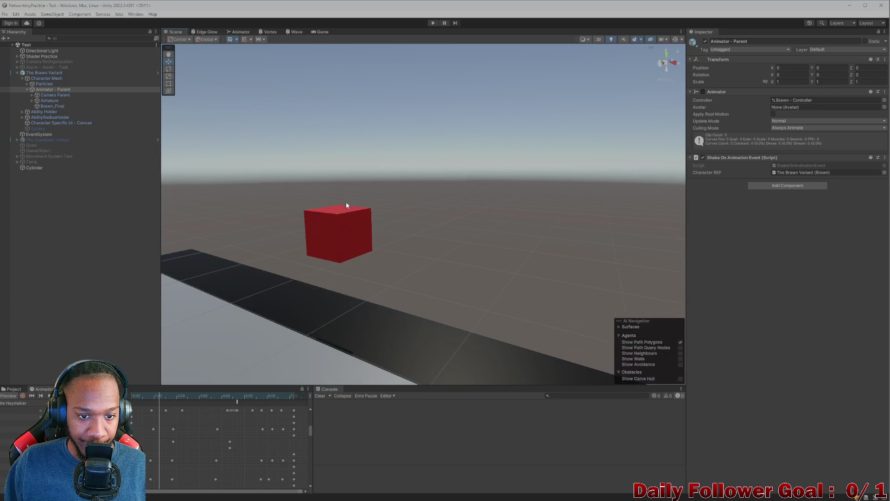
scroll(326, 225, "down", 4)
left_click(370, 255)
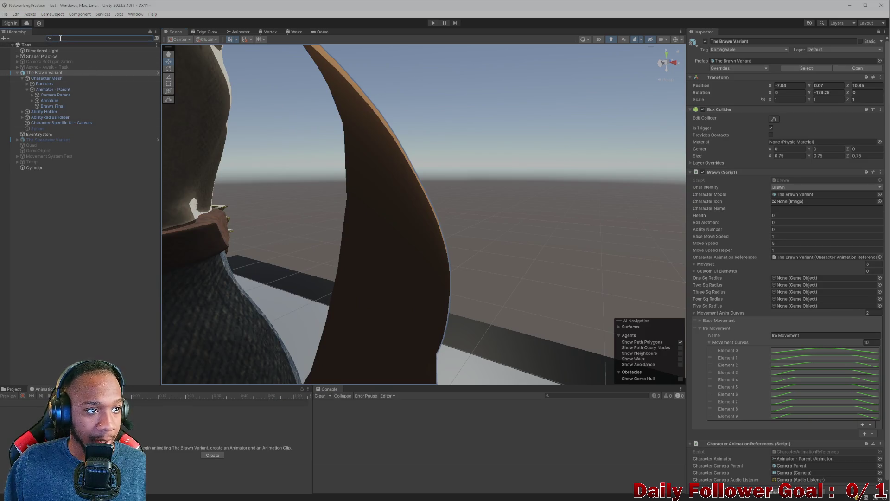
Search the Hierarchy for 'air', select AirVortex Haymaker, and frame it on Brawn's wrist.
type("air")
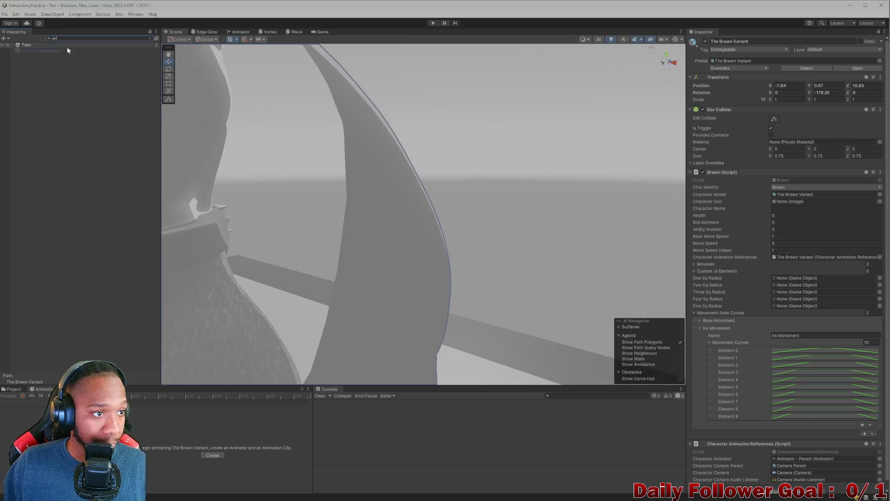
left_click(57, 52)
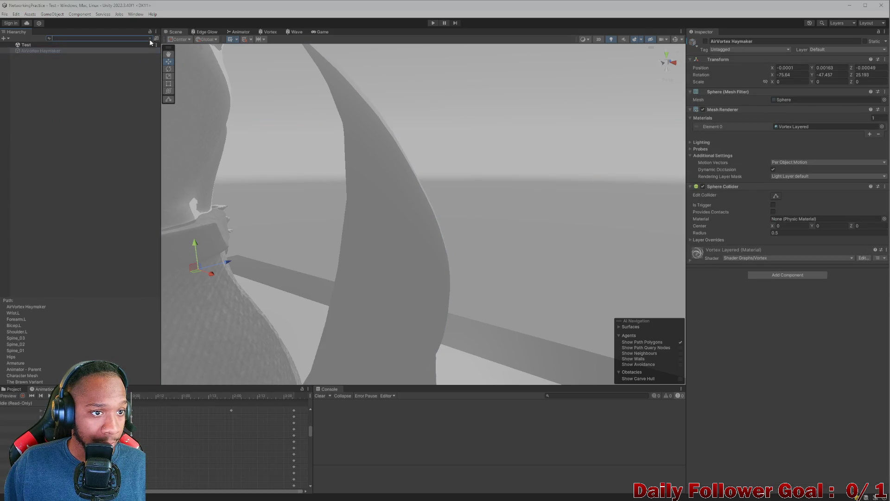
left_click(150, 38)
key("f")
left_click_drag(319, 219, 207, 261)
left_click(37, 402)
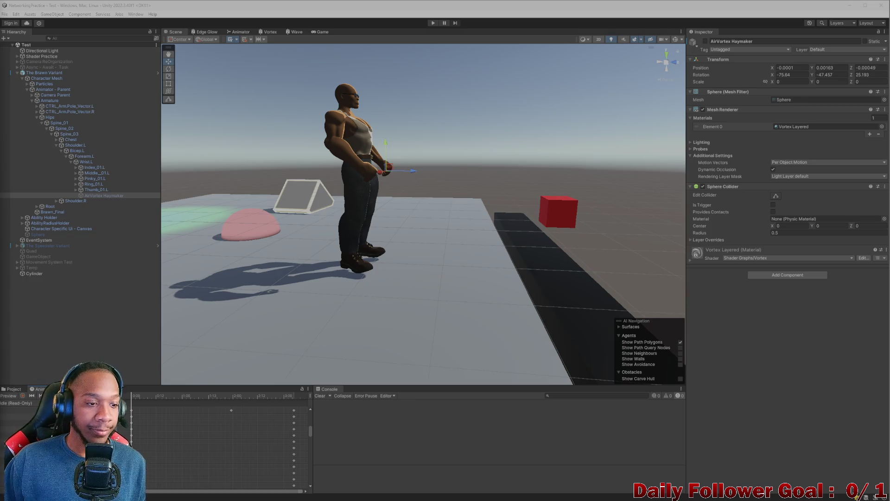
left_click(17, 403)
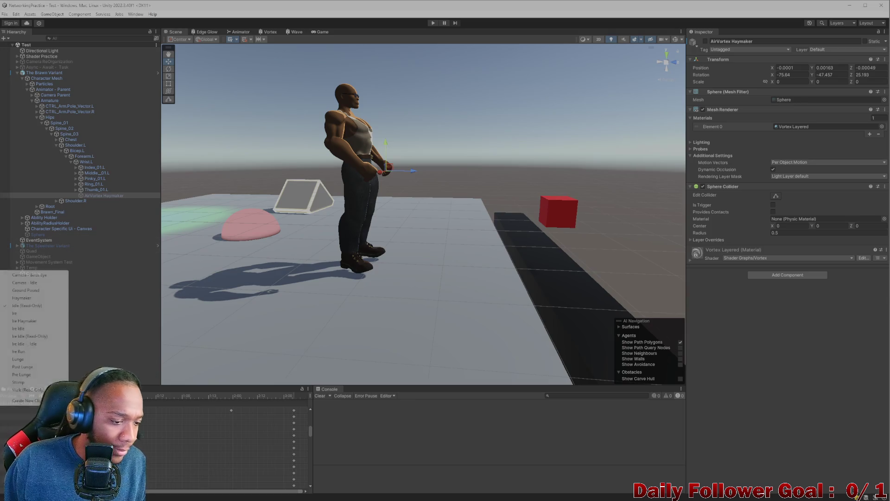
Reload the Ire Haymaker clip and pose Brawn partway through the punch.
left_click(26, 321)
left_click(163, 398)
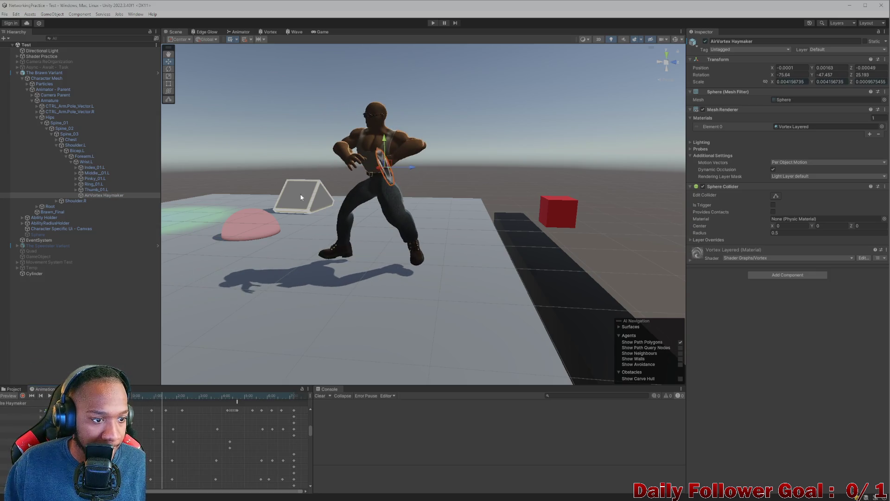
scroll(300, 197, "up", 5)
scroll(369, 243, "down", 4)
scroll(364, 277, "up", 2)
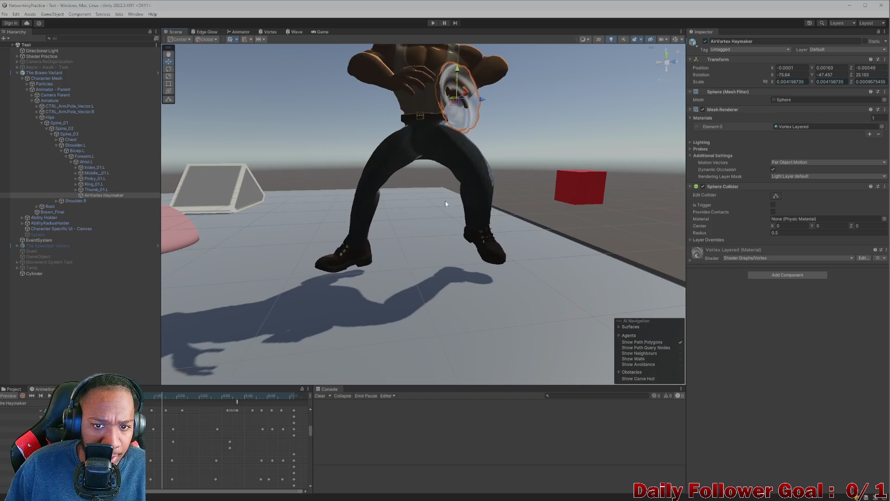
scroll(446, 203, "down", 3)
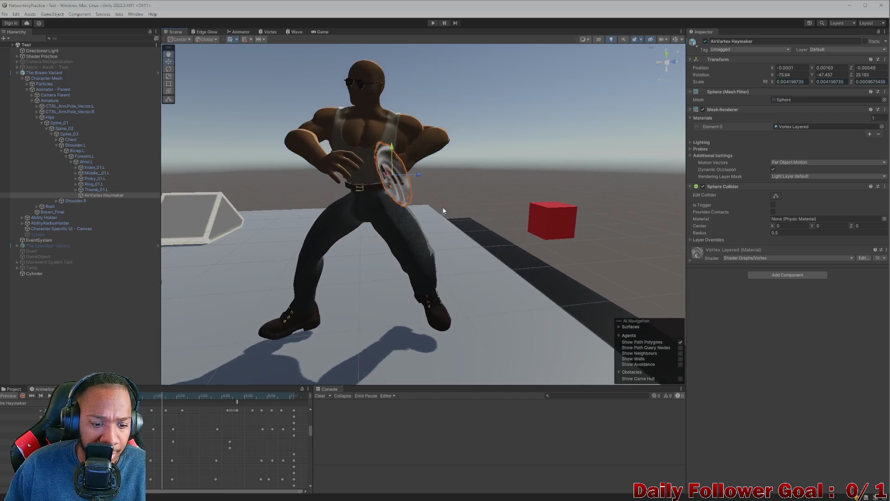
Duplicate AirVortex Haymaker as an enabled AirVortex Haymaker (1) and scrub to preview it.
left_click(88, 195)
key("ctrl+d")
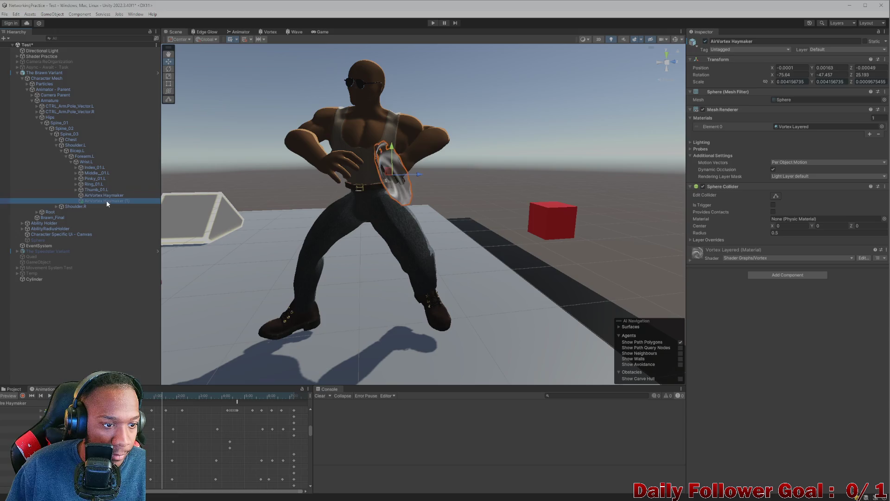
left_click(705, 41)
left_click(705, 41)
mouse_move(162, 397)
left_mouse_down()
mouse_move(153, 399)
mouse_move(137, 373)
left_mouse_up()
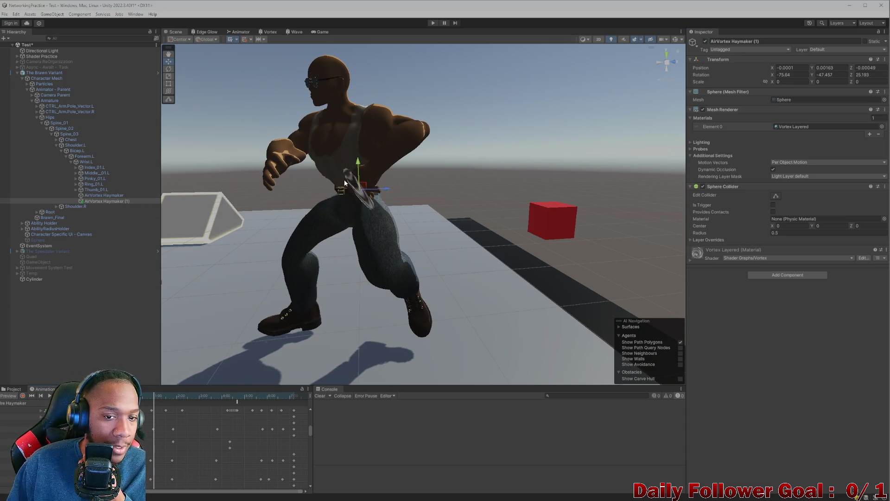
Compare the original AirVortex Haymaker with its (1) copy while scrubbing the clip preview.
scroll(341, 196, "up", 3)
mouse_move(352, 223)
left_mouse_down()
mouse_move(414, 222)
mouse_move(455, 197)
left_mouse_up()
scroll(454, 197, "down", 5)
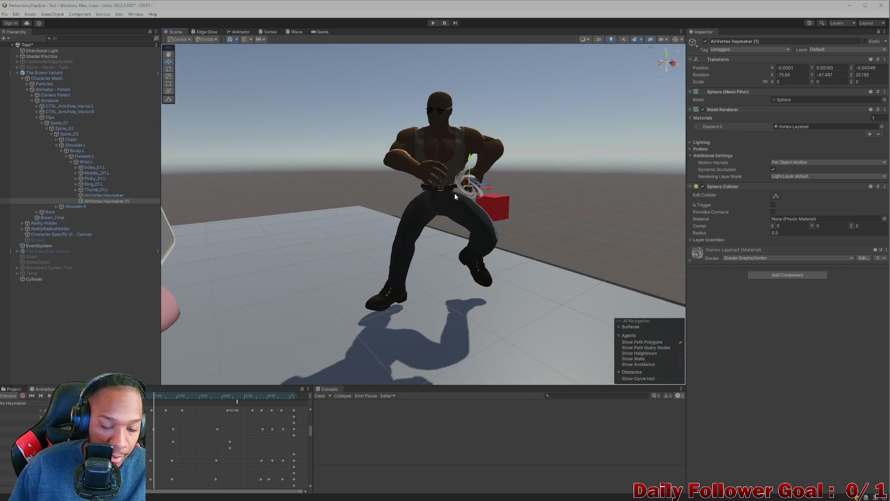
scroll(484, 190, "up", 2)
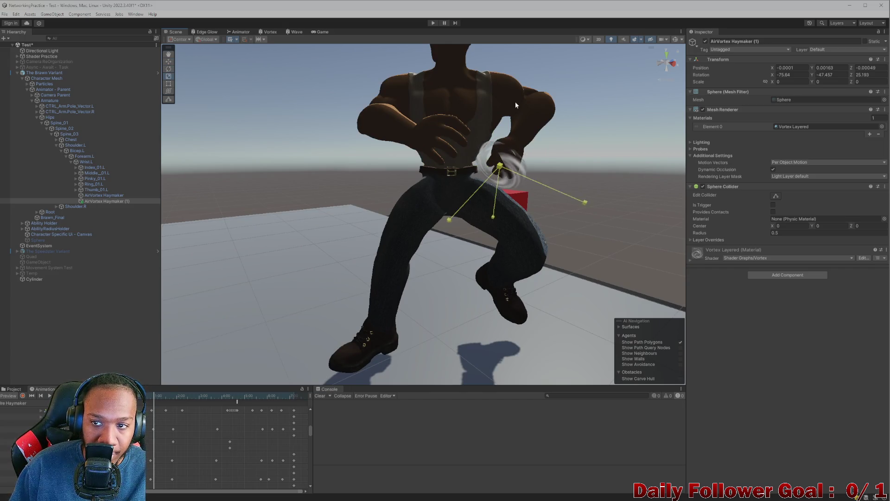
scroll(505, 155, "down", 3)
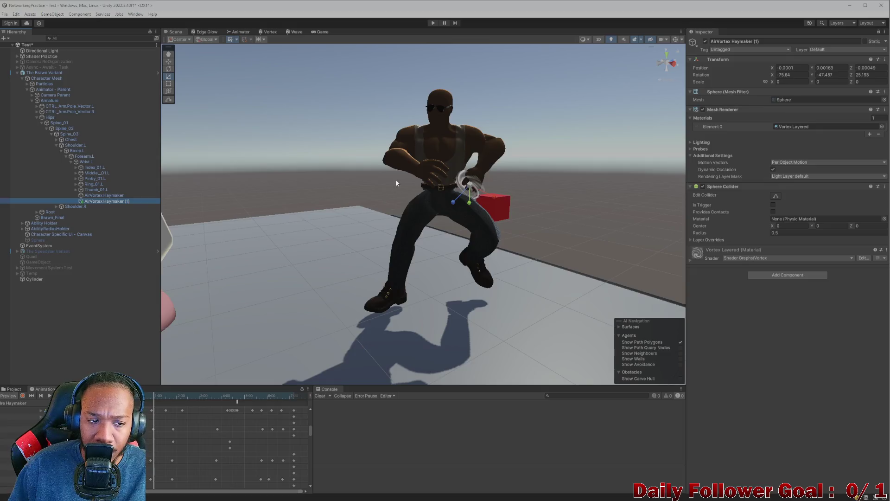
left_click(120, 196)
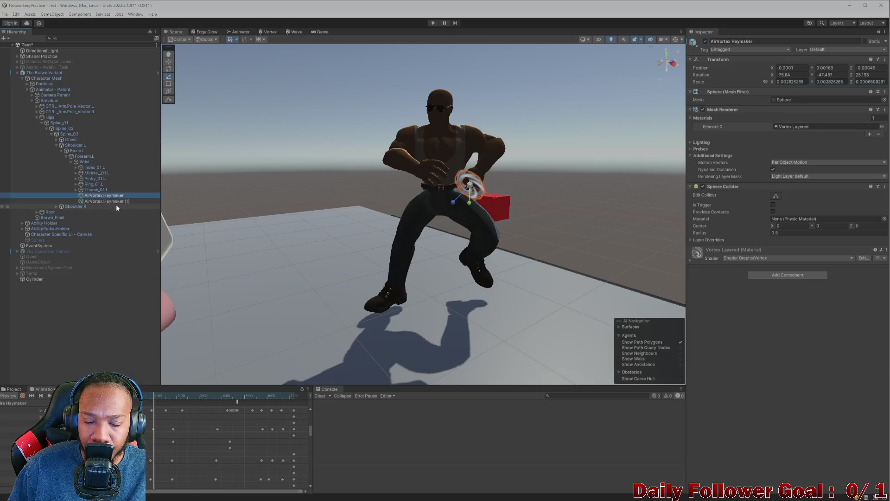
left_click(115, 203)
left_click(150, 400)
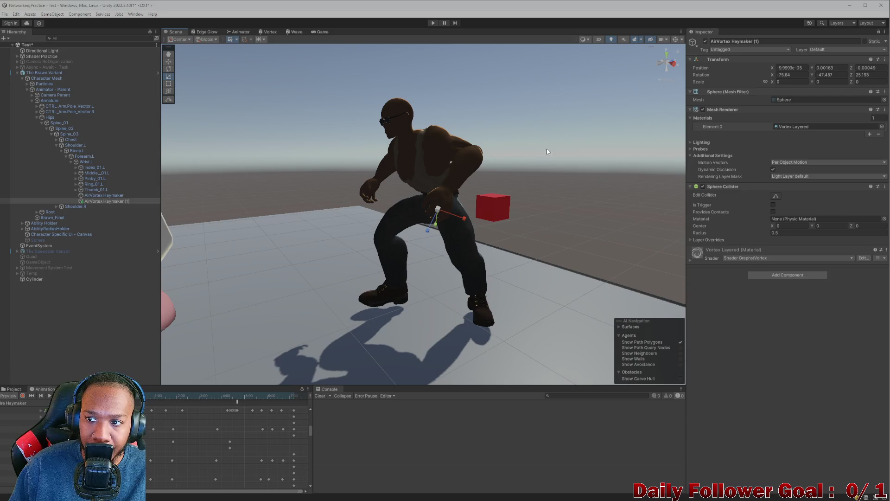
left_click(466, 191)
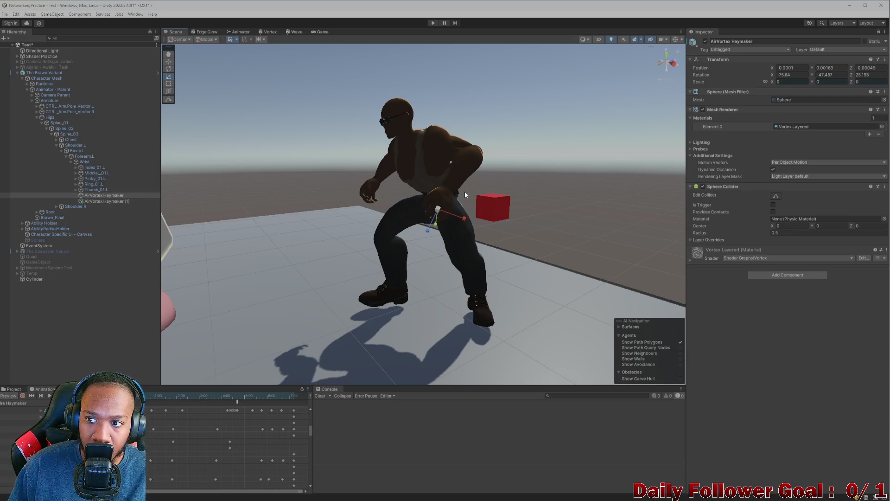
left_click(96, 202)
type("4.74")
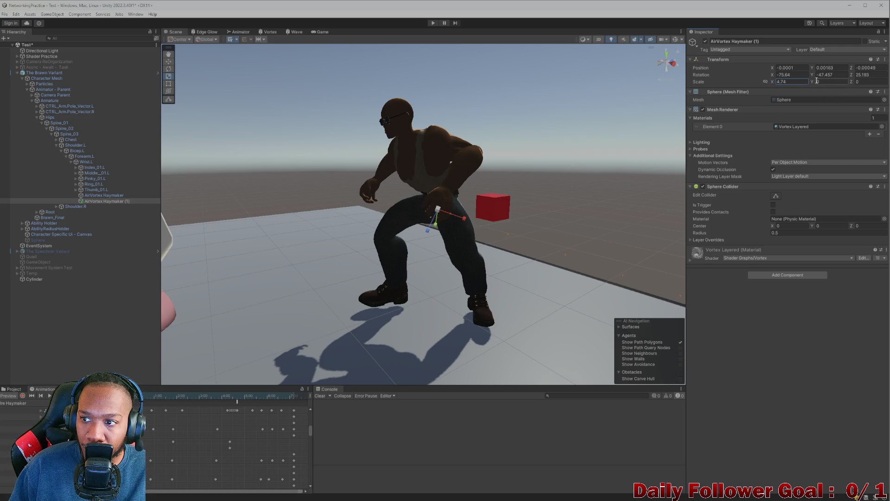
Scale AirVortex Haymaker (1) uniformly to 0.0029711 and frame it around Brawn's fist.
mouse_move(812, 85)
left_mouse_down()
mouse_move(839, 83)
mouse_move(806, 89)
left_mouse_up()
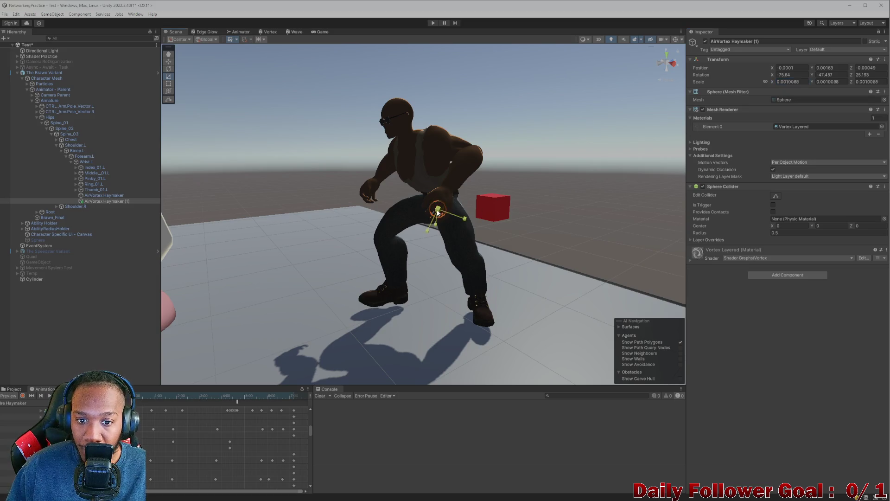
mouse_move(381, 218)
left_mouse_down()
mouse_move(496, 230)
mouse_move(471, 243)
mouse_move(424, 241)
mouse_move(660, 123)
left_mouse_up()
left_click(767, 82)
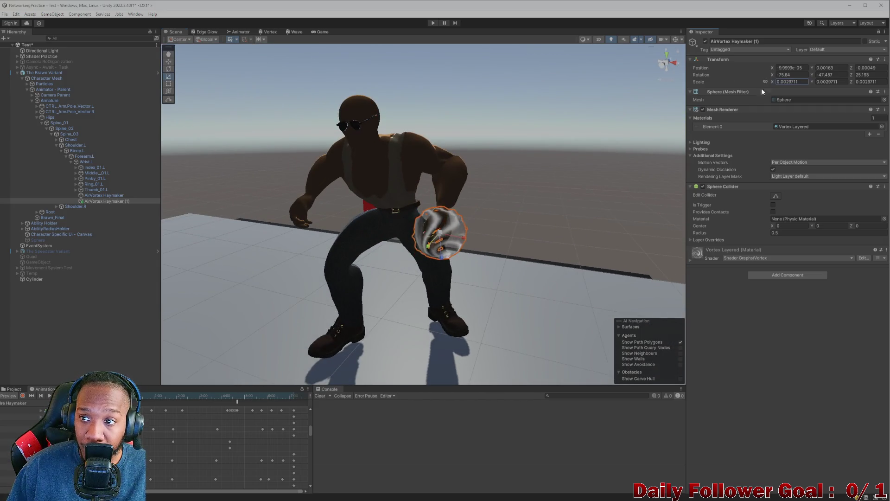
key("f")
left_click_drag(436, 240, 466, 256)
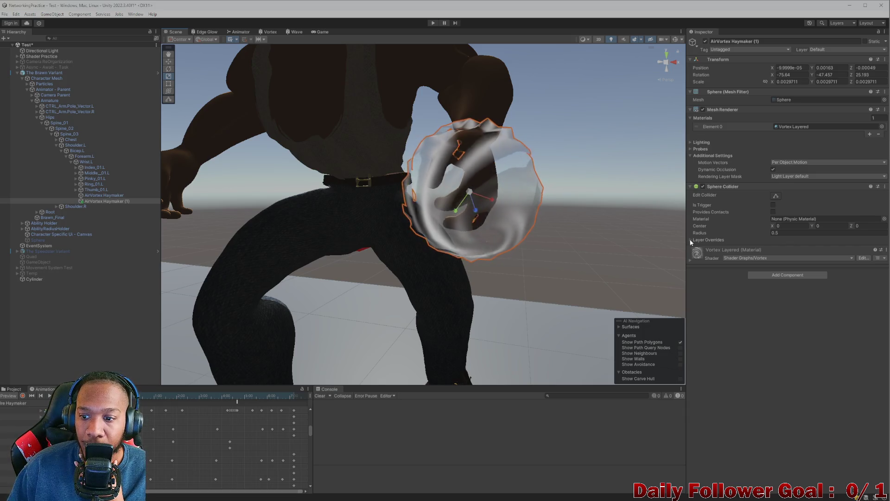
Reshape AirVortex Haymaker (1) along X and Z to roughly 0.0038/0.0029/0.0052 scale.
left_click(490, 197)
left_click(110, 201)
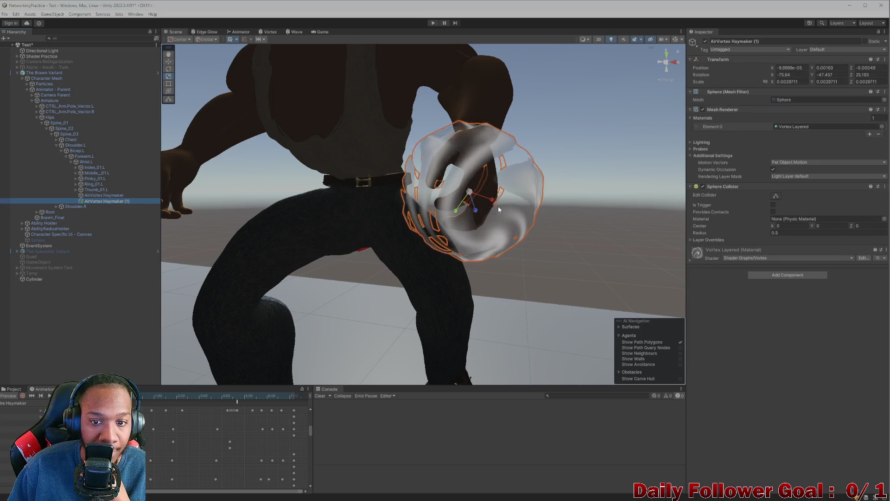
mouse_move(500, 202)
left_mouse_down()
mouse_move(472, 209)
mouse_move(450, 230)
mouse_move(516, 228)
mouse_move(506, 229)
left_mouse_up()
scroll(472, 208, "down", 5)
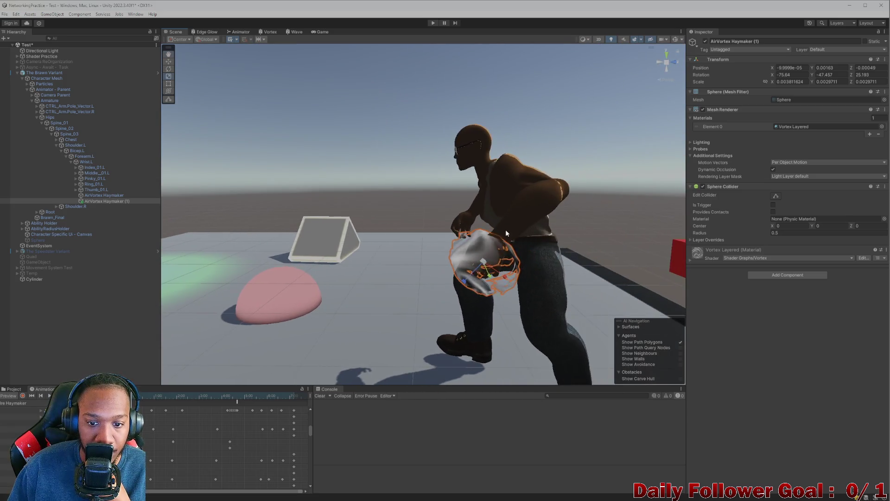
mouse_move(466, 283)
left_mouse_down()
mouse_move(443, 286)
mouse_move(523, 284)
mouse_move(621, 249)
mouse_move(554, 255)
left_mouse_up()
scroll(609, 252, "up", 3)
scroll(554, 255, "up", 3)
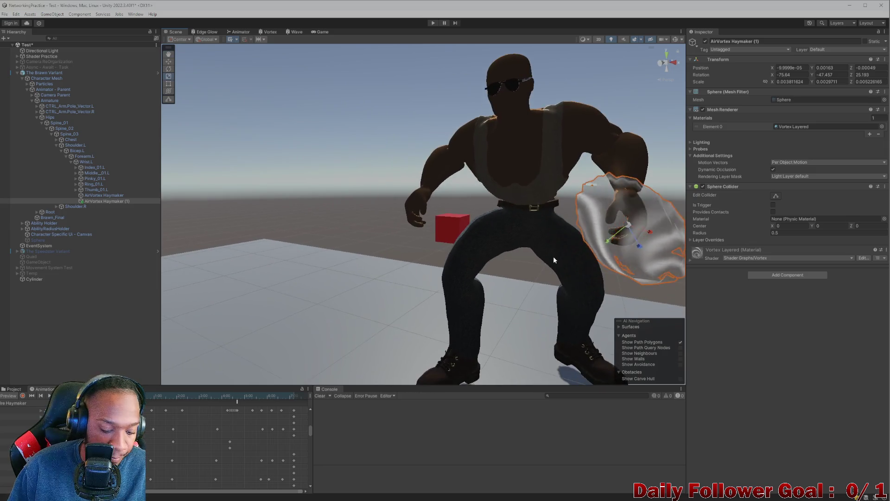
Rotate the outer vortex sphere around Brawn's wrist.
key("e")
mouse_move(619, 234)
left_mouse_down()
mouse_move(596, 229)
mouse_move(577, 242)
left_mouse_up()
key("f")
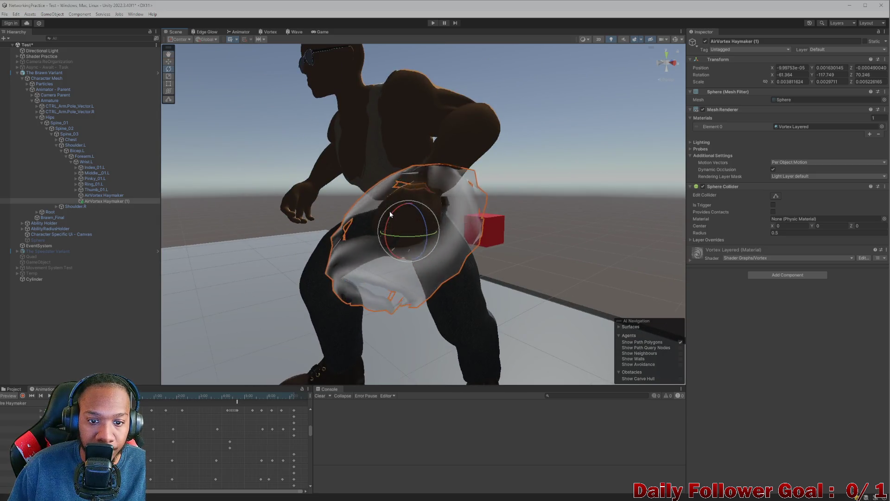
left_click_drag(390, 210, 395, 215)
left_click(99, 191)
scroll(200, 208, "down", 5)
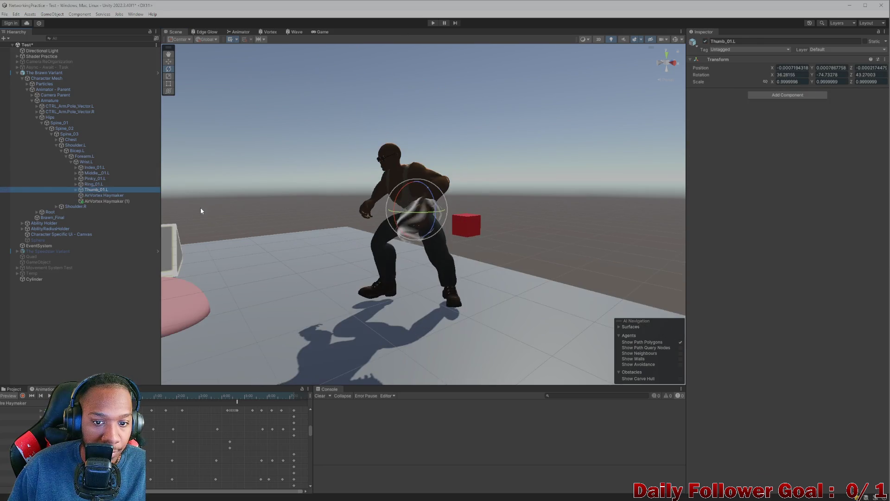
scroll(195, 212, "up", 3)
Nudge the vortex sphere slightly upward and rotate it a few degrees further.
left_click(102, 201)
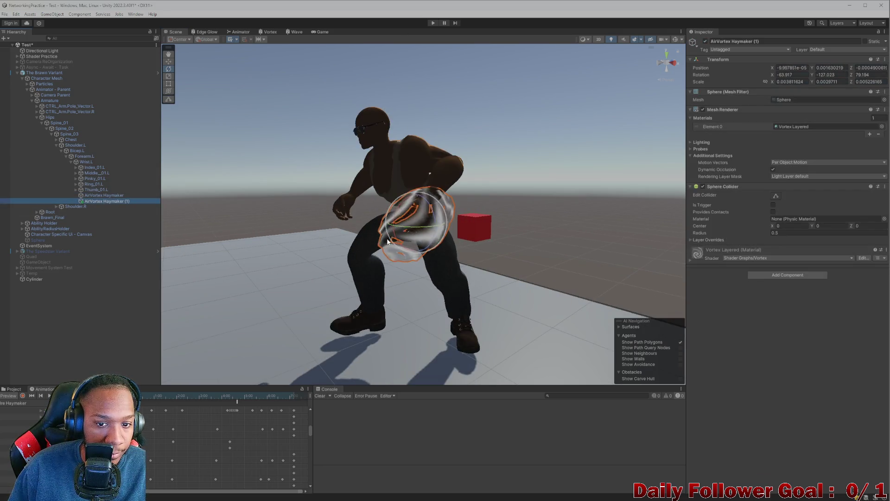
left_click_drag(414, 232, 423, 216)
key("e")
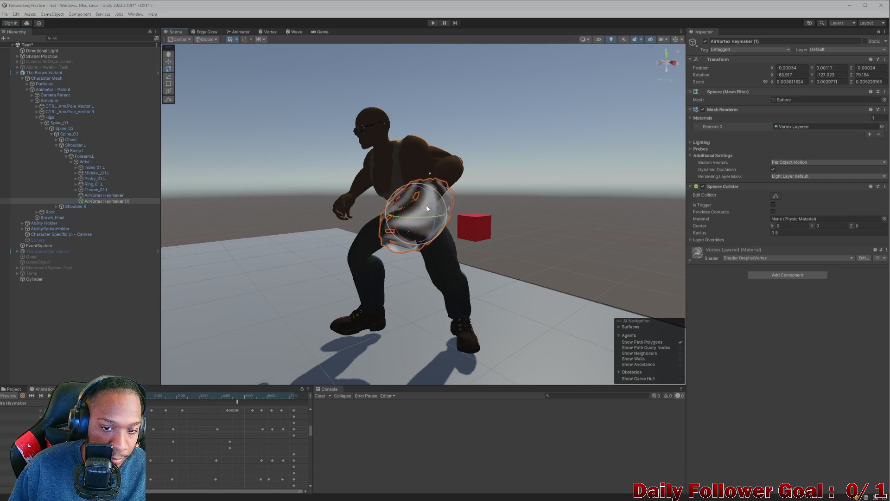
key("e")
left_click_drag(405, 190, 380, 245)
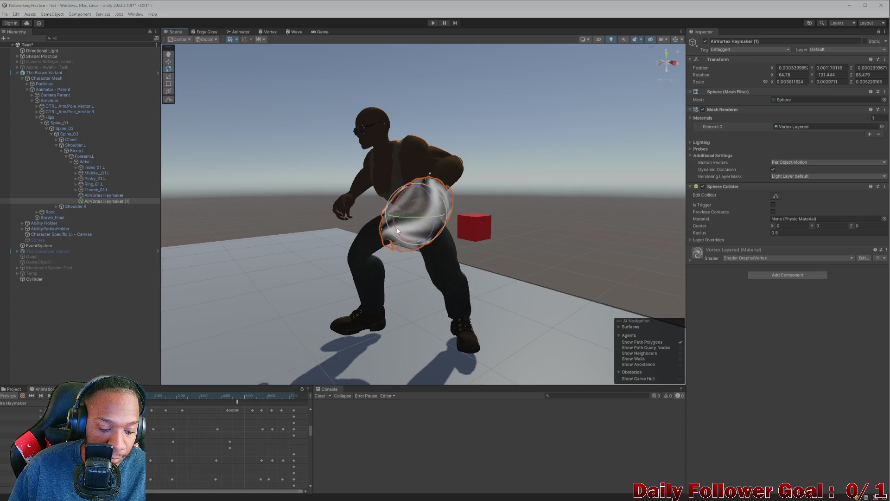
Move the sphere to about -0.00055/0.00078/-0.00006, check its material, and show project assets.
key("w")
mouse_move(419, 211)
left_mouse_down()
mouse_move(369, 262)
mouse_move(535, 278)
mouse_move(441, 286)
mouse_move(441, 273)
left_mouse_up()
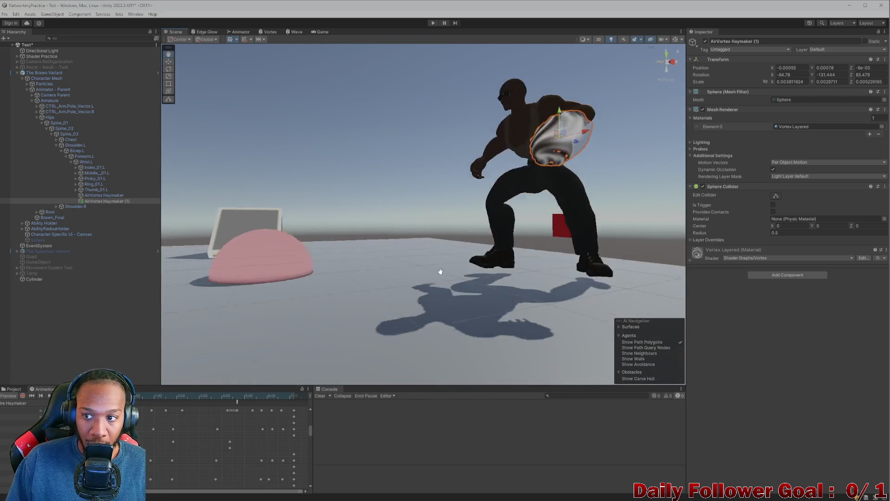
left_click(836, 126)
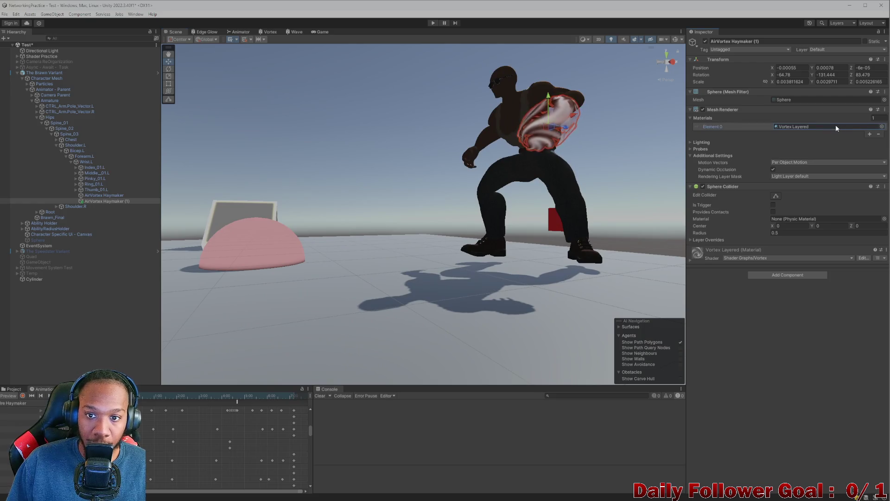
mouse_move(341, 244)
left_mouse_down()
mouse_move(107, 318)
mouse_move(417, 185)
mouse_move(402, 207)
left_mouse_up()
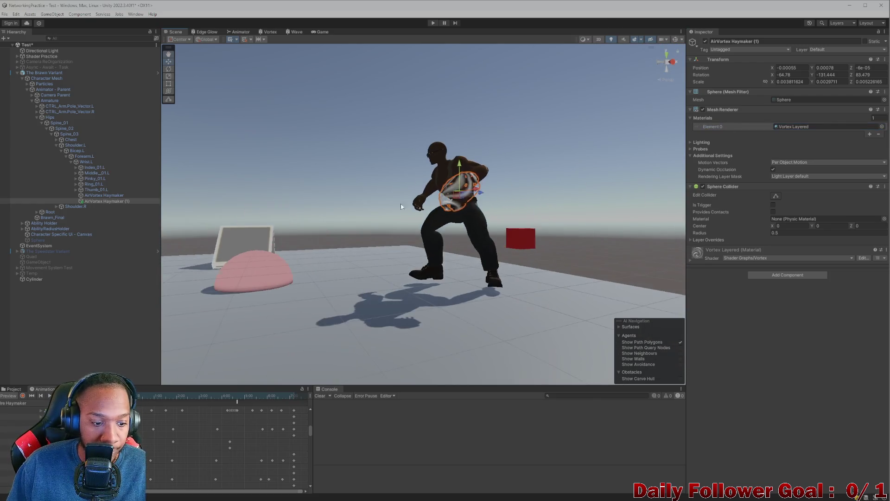
left_click(10, 390)
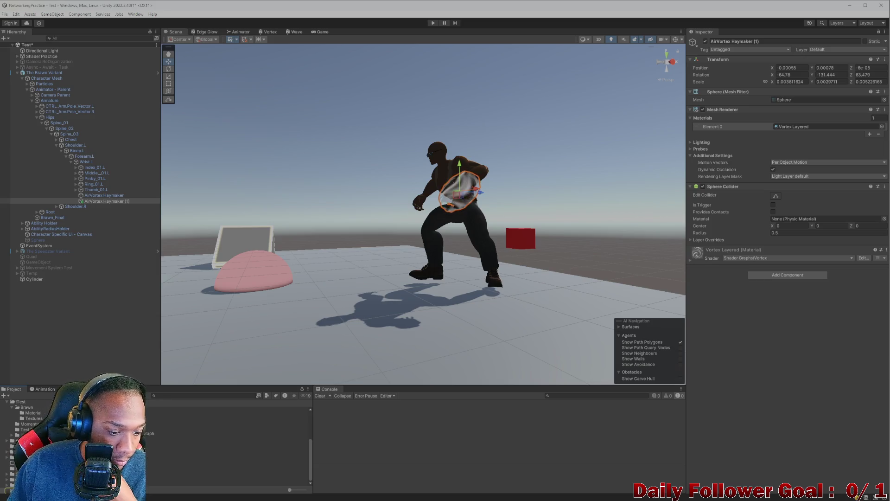
Duplicate Vortex Layered as Vortex Layered 01 and assign it to AirVortex Haymaker (1).
left_click(186, 477)
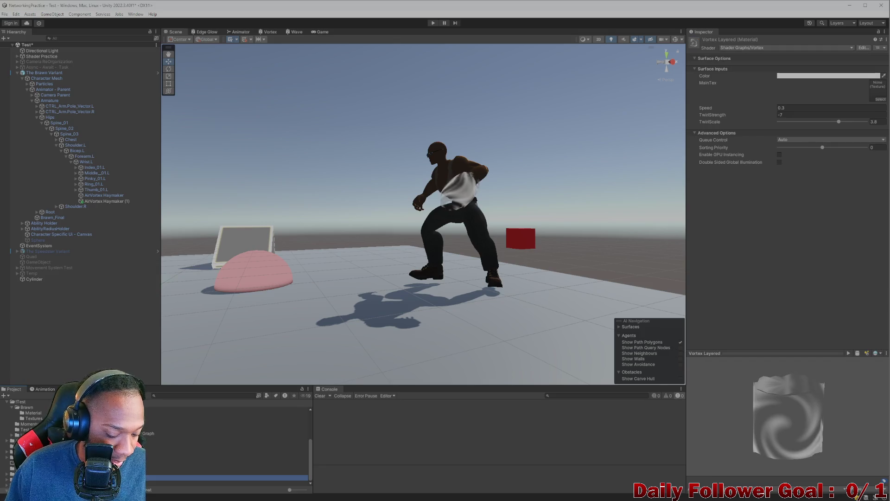
key("Down")
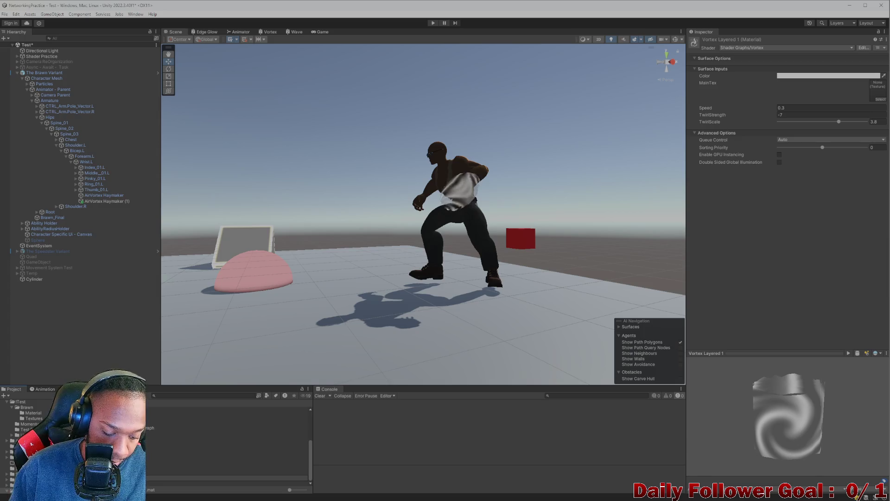
key("Down")
left_click(105, 202)
left_click_drag(104, 202, 782, 137)
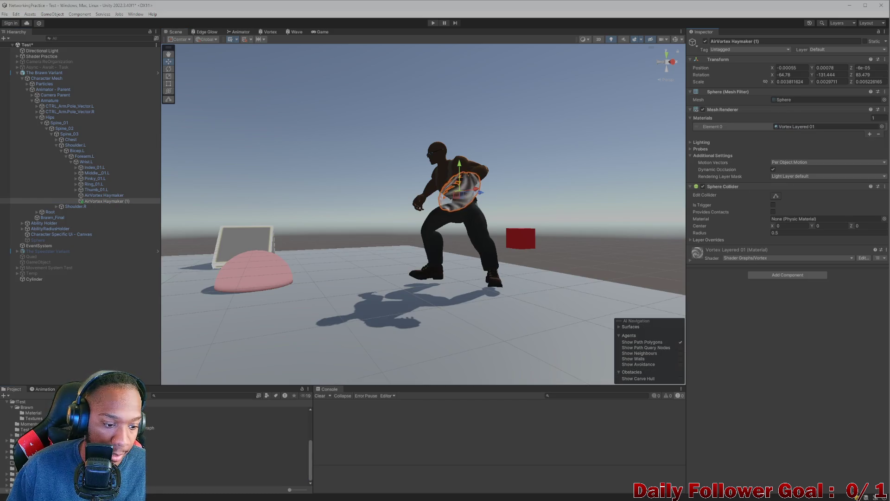
key("ctrl+z")
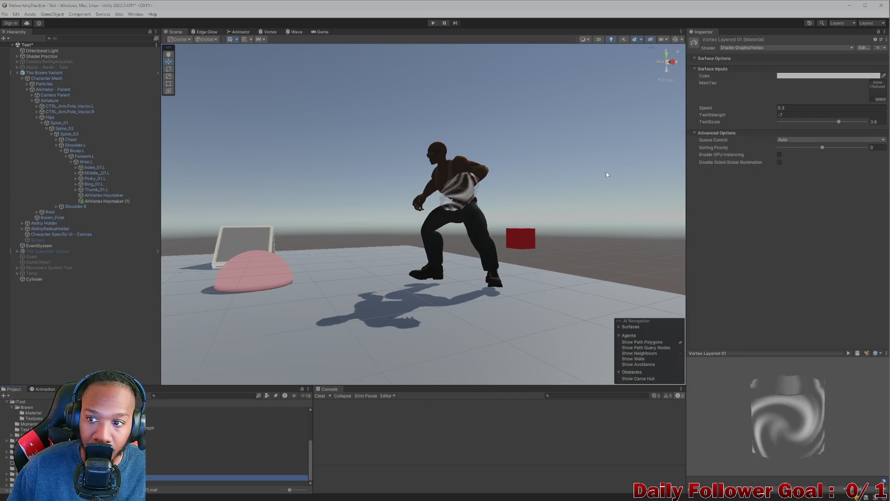
Raise Vortex Layered 01's TwirlScale to 5.24 and start adjusting TwirlStrength.
scroll(606, 171, "up", 5)
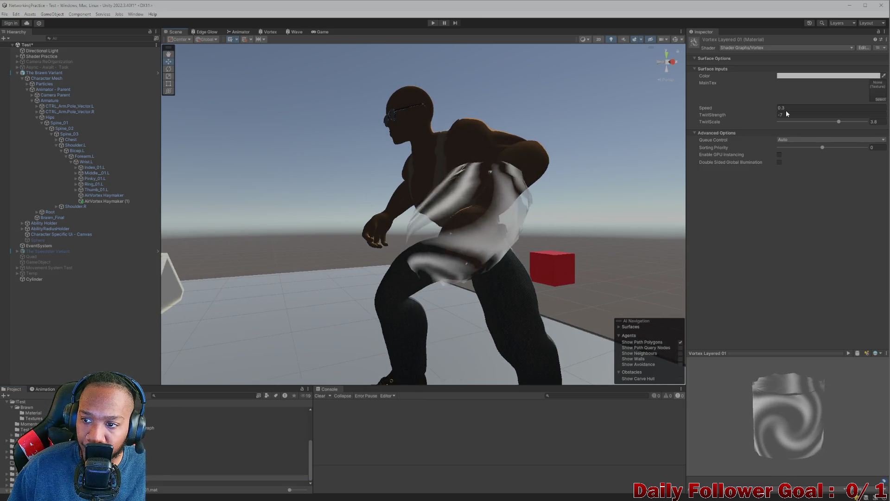
left_click_drag(839, 120, 845, 119)
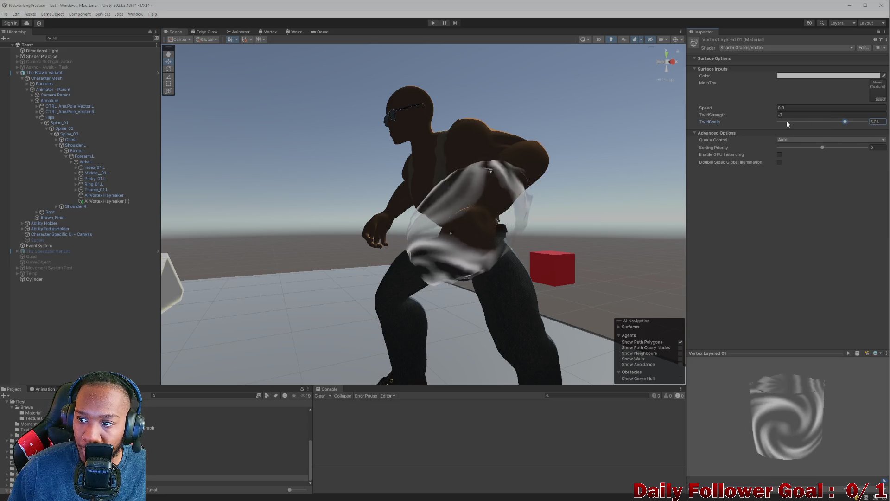
mouse_move(738, 114)
left_mouse_down()
mouse_move(687, 119)
mouse_move(773, 123)
left_mouse_up()
mouse_move(834, 128)
left_mouse_down()
mouse_move(766, 135)
mouse_move(703, 106)
left_mouse_up()
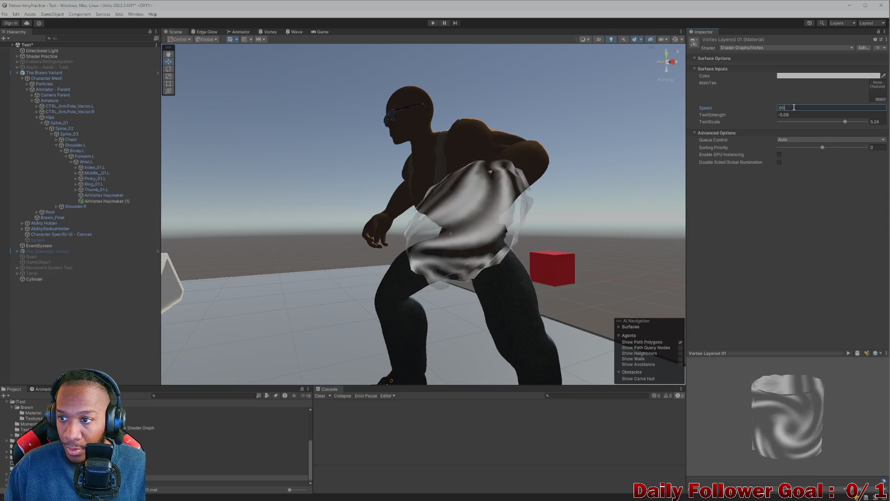
Lower Speed toward 0.01 and set TwirlStrength to 6.65.
type("1")
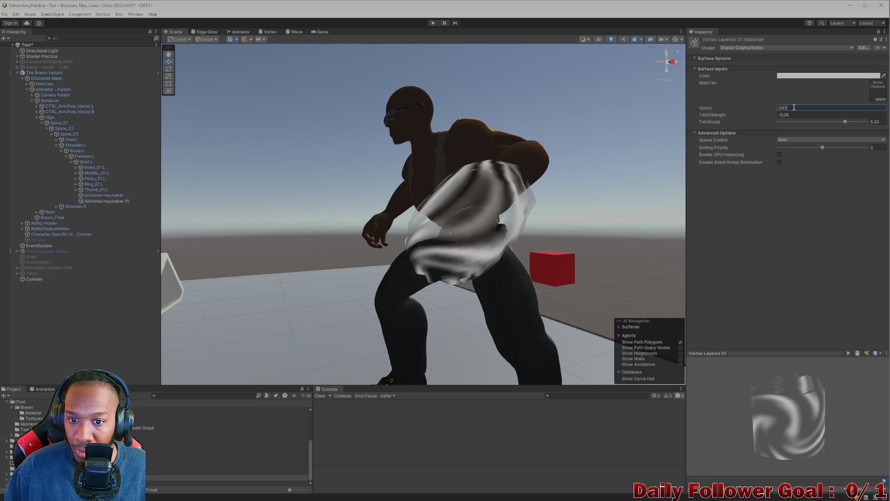
key("BackSpace")
type("1")
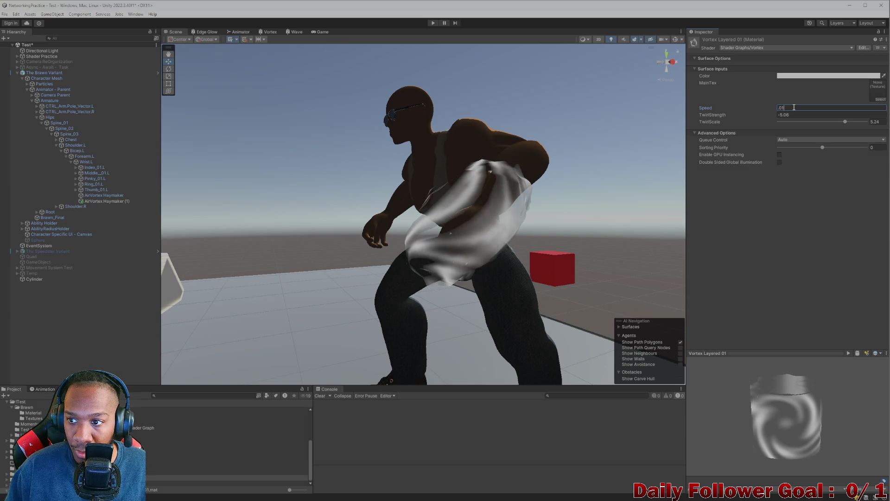
left_click_drag(723, 116, 782, 117)
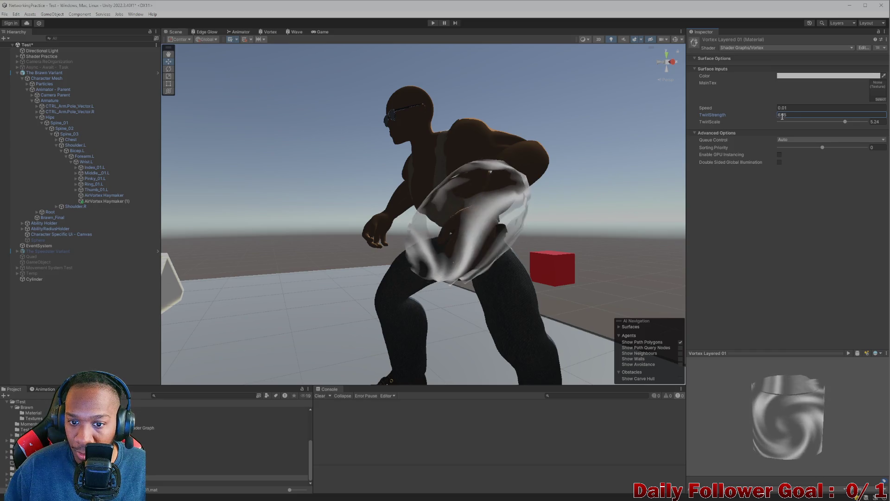
left_click_drag(515, 237, 414, 200)
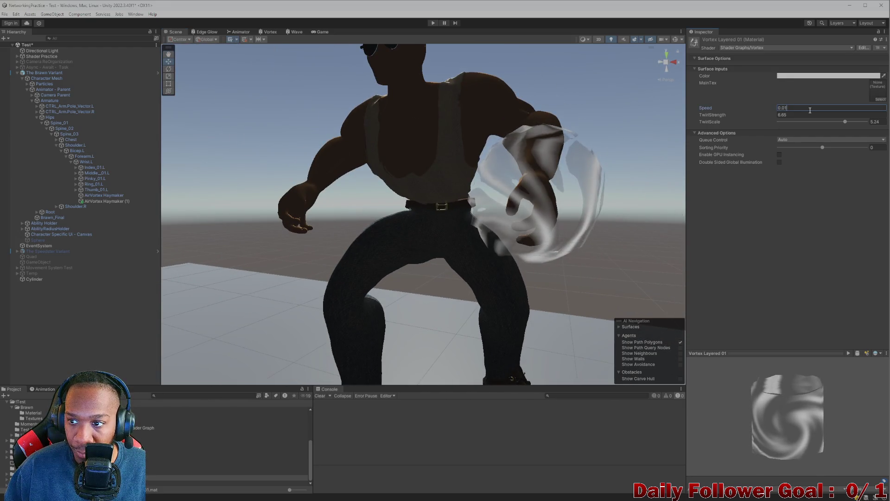
left_click(608, 172)
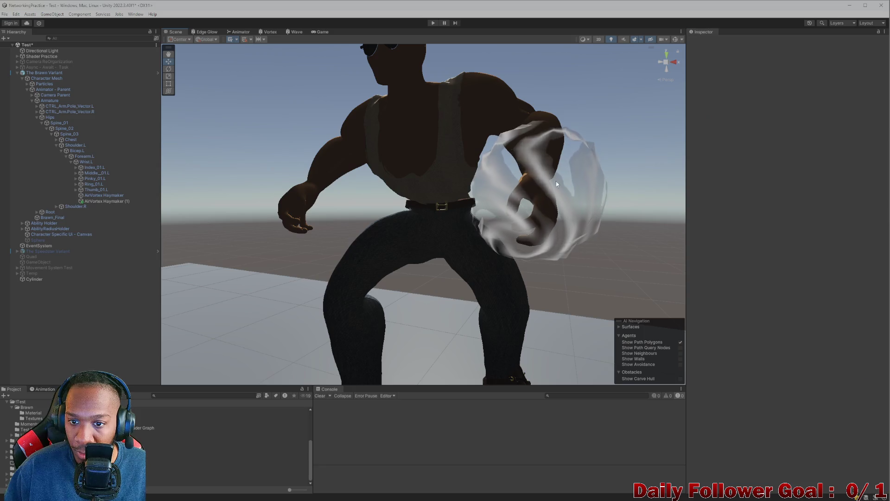
left_click(441, 198)
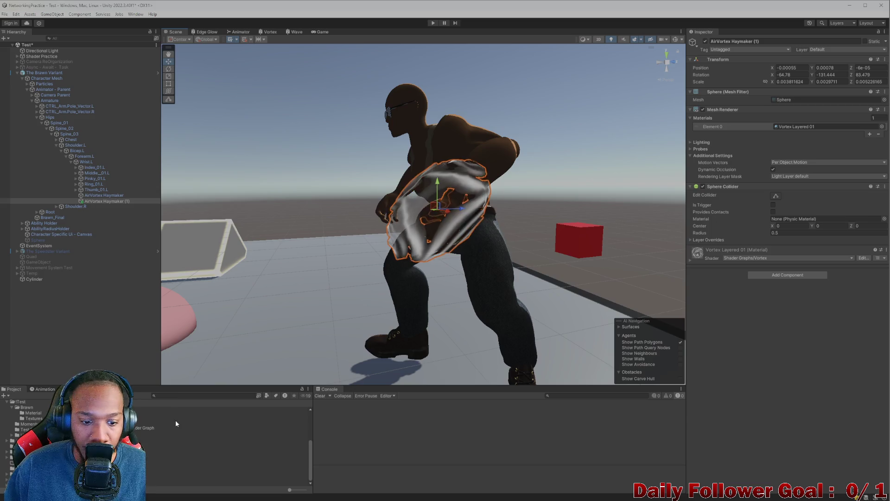
Bring up Vortex Layered 01 and orbit around the character to inspect the vortex.
left_click(186, 478)
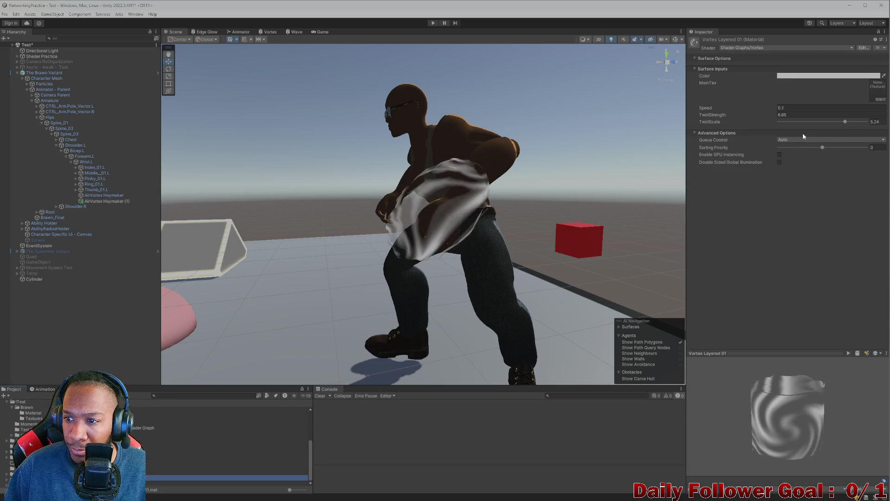
mouse_move(533, 209)
left_mouse_down()
mouse_move(475, 199)
mouse_move(633, 258)
left_mouse_up()
scroll(514, 238, "up", 5)
left_click_drag(506, 238, 490, 238)
scroll(489, 238, "down", 5)
scroll(466, 239, "up", 3)
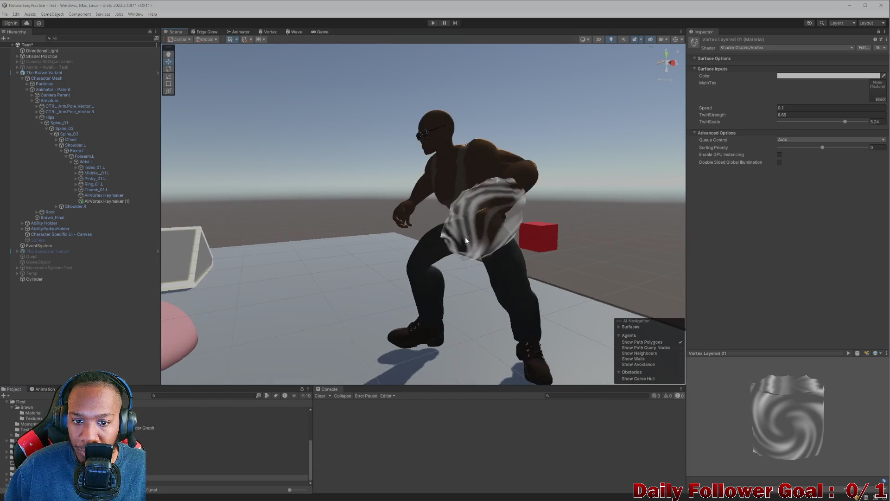
scroll(466, 229, "up", 3)
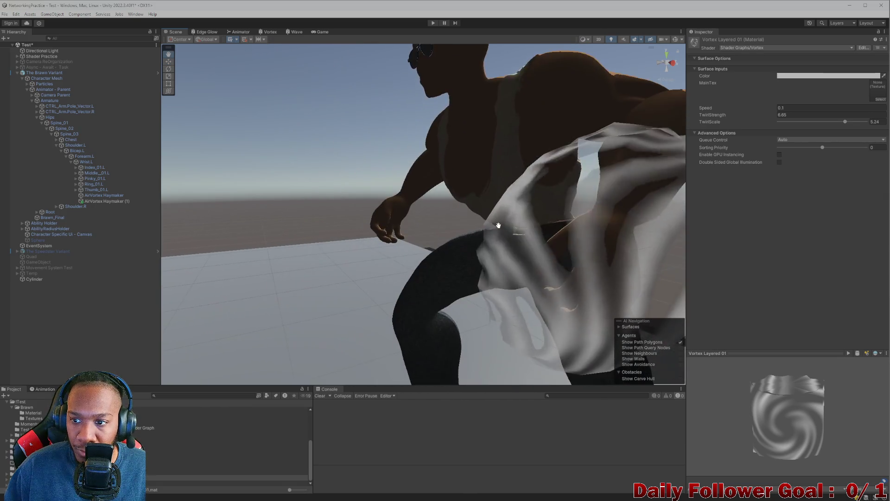
scroll(602, 177, "down", 3)
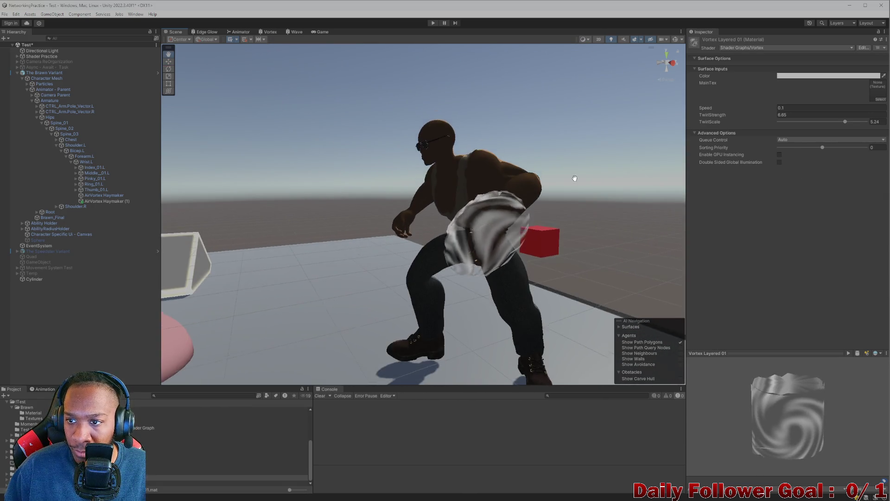
Lower the material colour's alpha to 5, then open the Vortex shader graph.
left_click(821, 77)
left_click(823, 213)
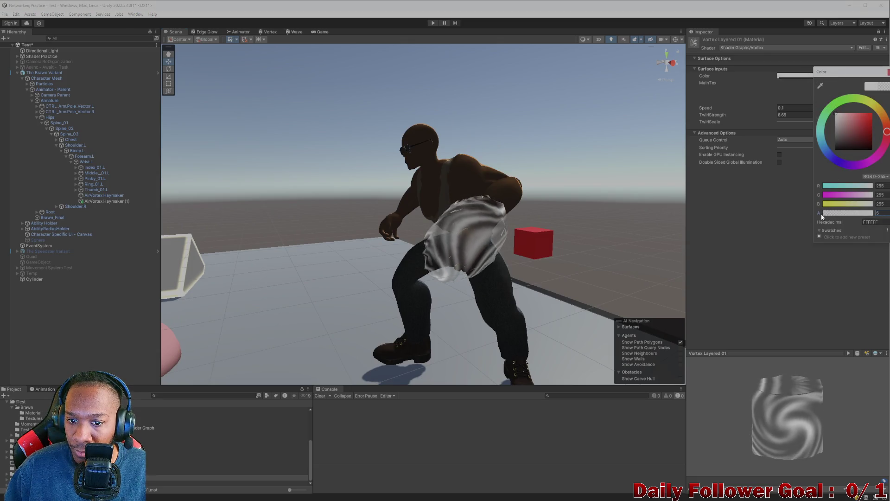
left_click(887, 72)
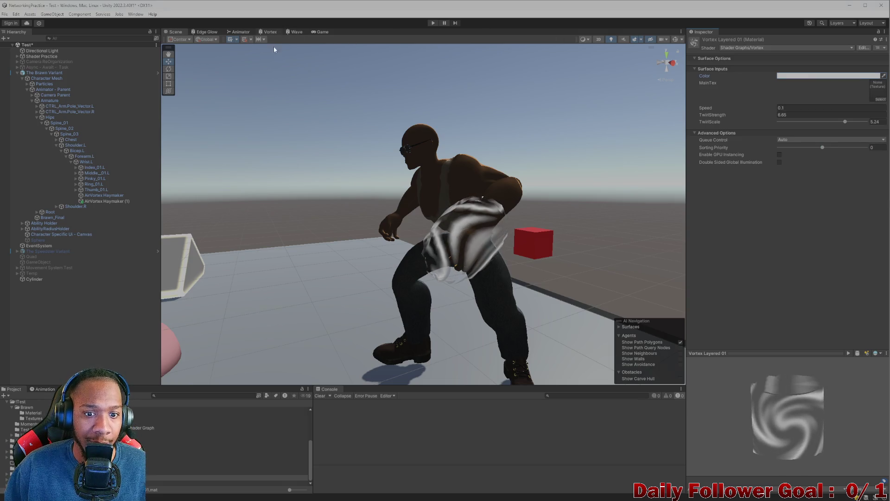
left_click(269, 32)
scroll(463, 209, "up", 5)
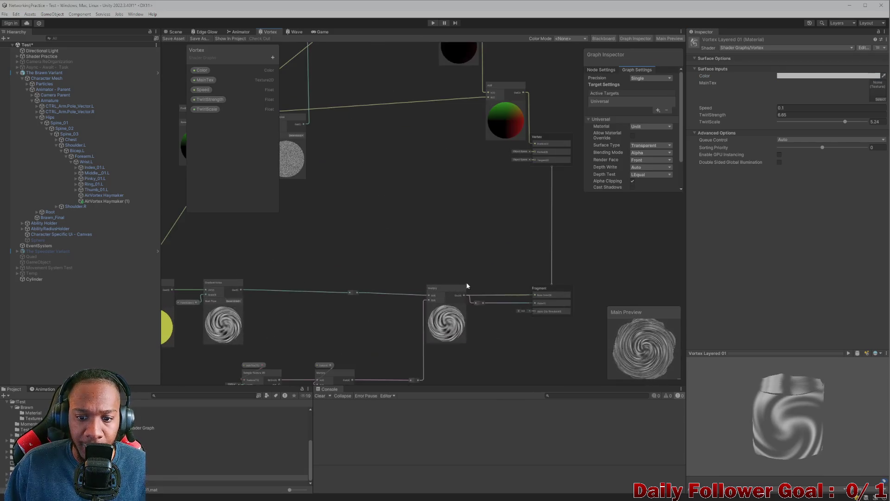
Add a Float property named AlphaMultiplier to the Vortex graph's blackboard.
scroll(458, 260, "up", 1)
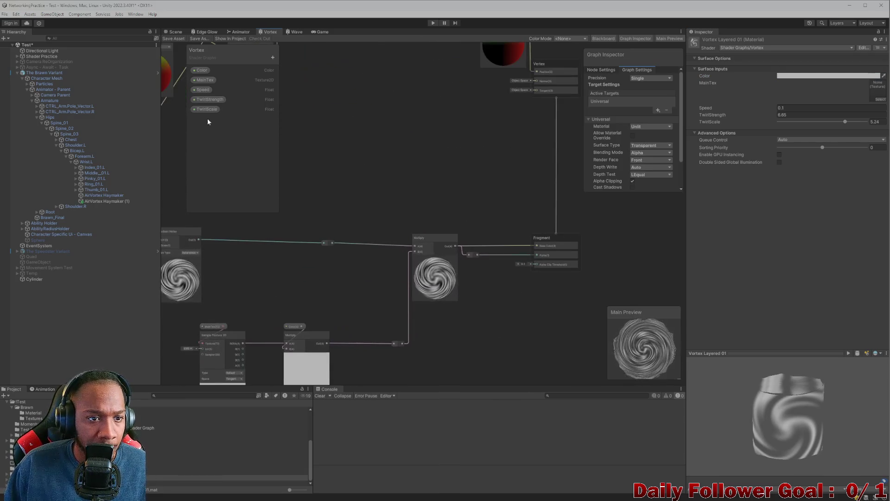
left_click(274, 56)
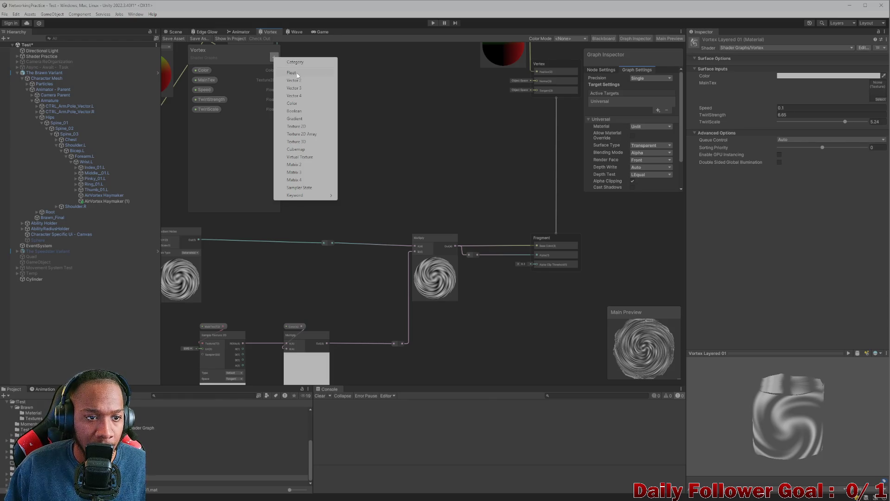
left_click(293, 72)
type("AlphaMultip")
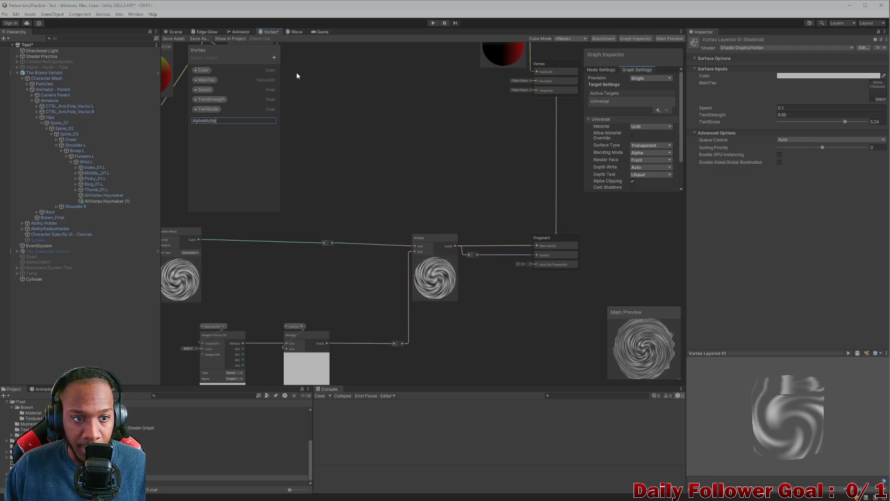
type("lier")
key("Return")
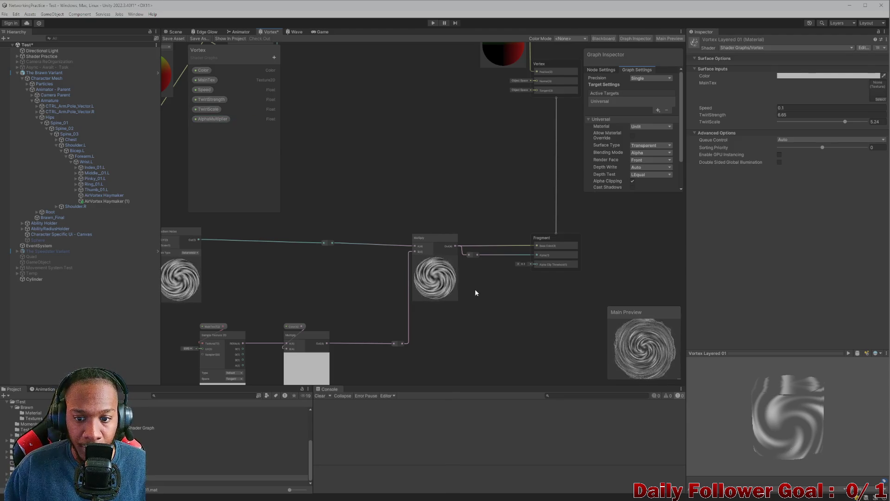
Insert a Multiply node between the reroute and the Fragment Alpha input.
left_click_drag(478, 254, 486, 292)
key("Escape")
left_click_drag(478, 255, 488, 295)
type("mu")
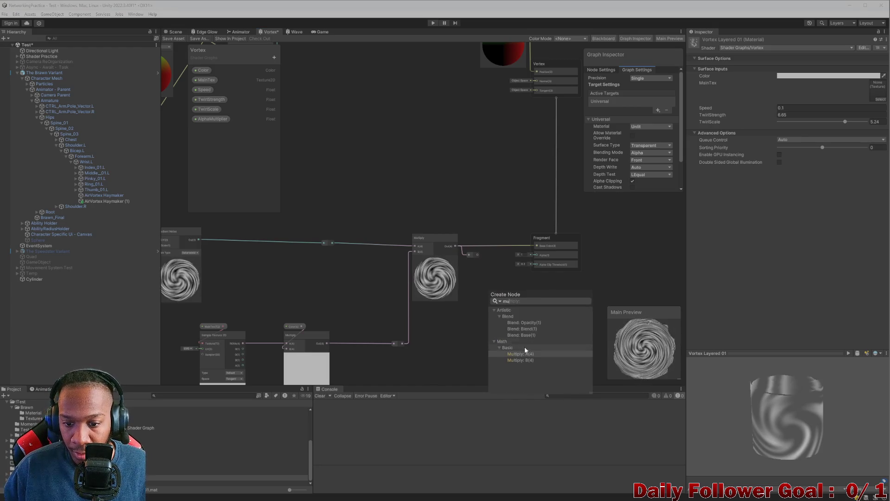
left_click(527, 352)
left_click_drag(529, 302, 537, 255)
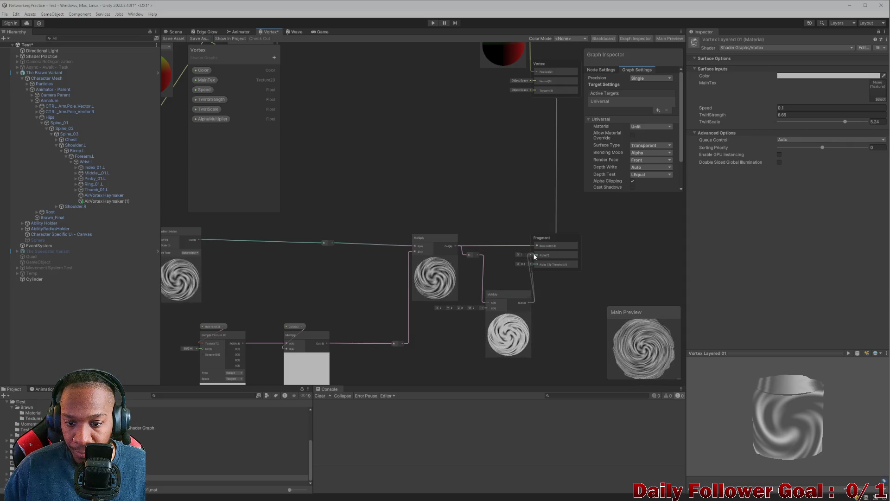
Feed AlphaMultiplier into the Multiply's B input with default 1, and save the graph.
mouse_move(212, 119)
left_mouse_down()
mouse_move(398, 318)
mouse_move(462, 338)
mouse_move(489, 321)
mouse_move(489, 307)
left_mouse_up()
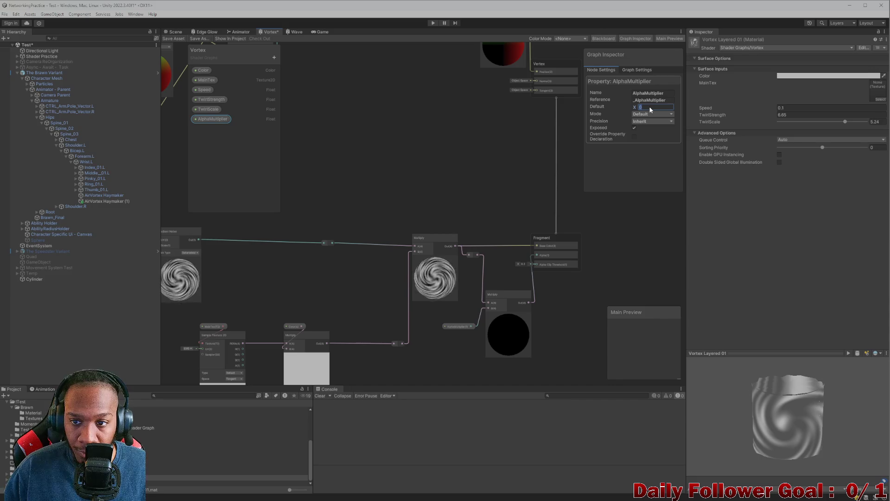
type("1")
left_click(312, 131)
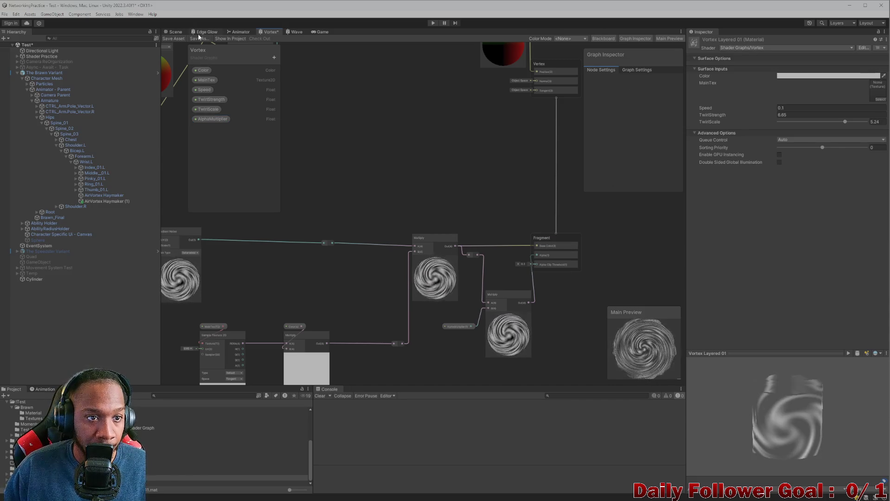
left_click(173, 38)
left_click(174, 32)
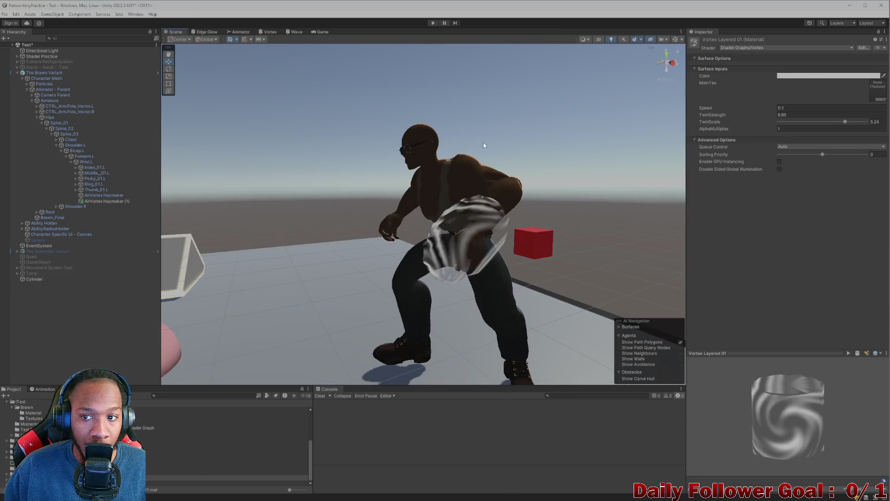
Set Vortex Layered 01's AlphaMultiplier to 0.4.
left_click(461, 230)
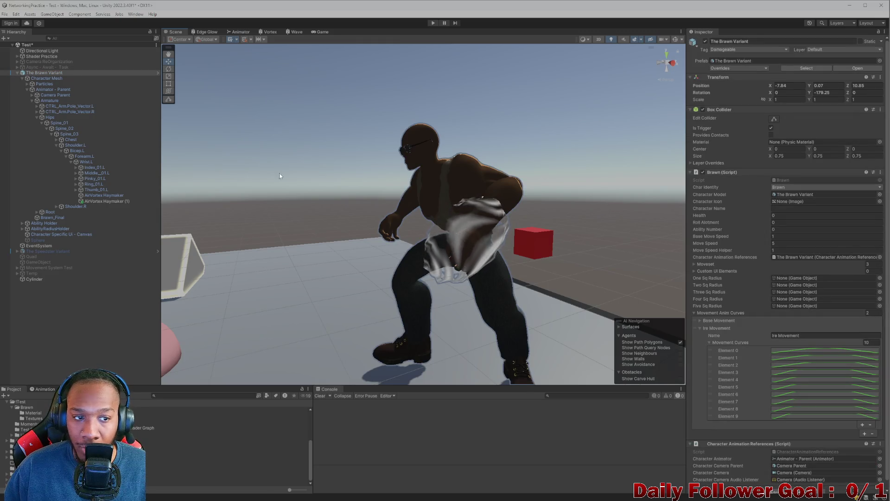
left_click(186, 478)
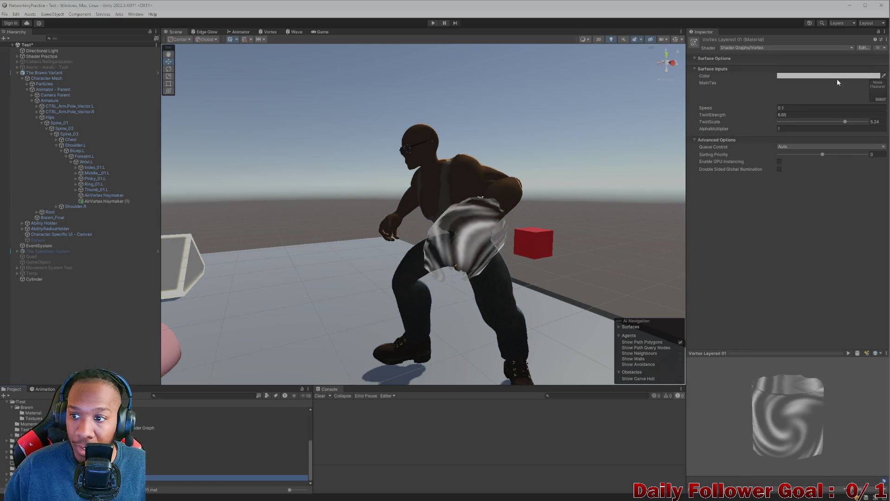
left_click(815, 128)
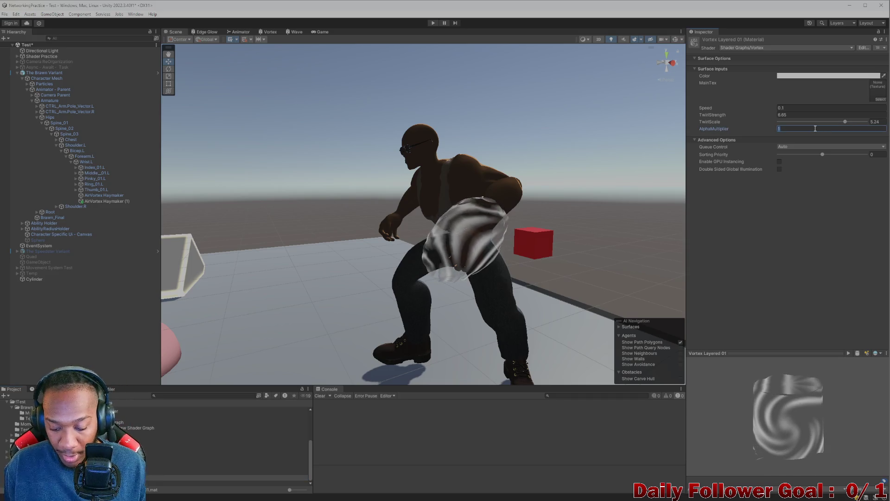
type("0.4")
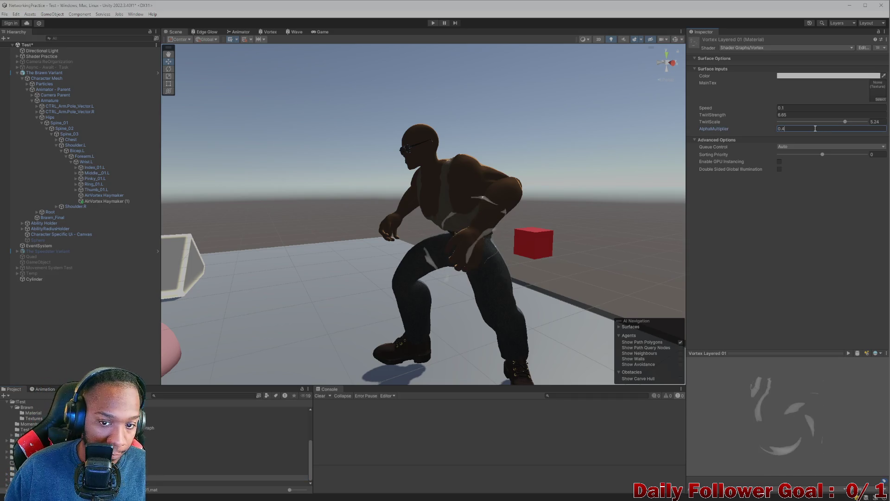
Orbit closer to view the faded outer swirl, then reopen the Vortex shader graph.
mouse_move(529, 246)
left_mouse_down()
mouse_move(478, 254)
mouse_move(497, 231)
left_mouse_up()
scroll(497, 231, "down", 5)
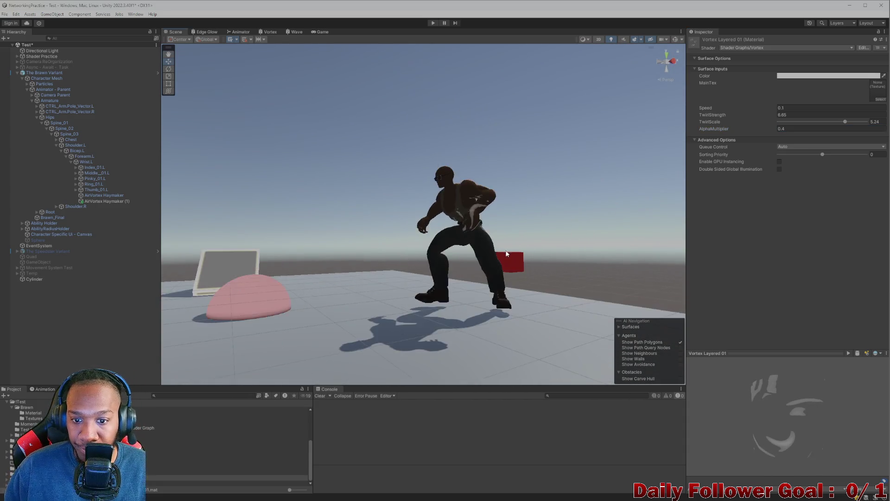
scroll(494, 253, "up", 3)
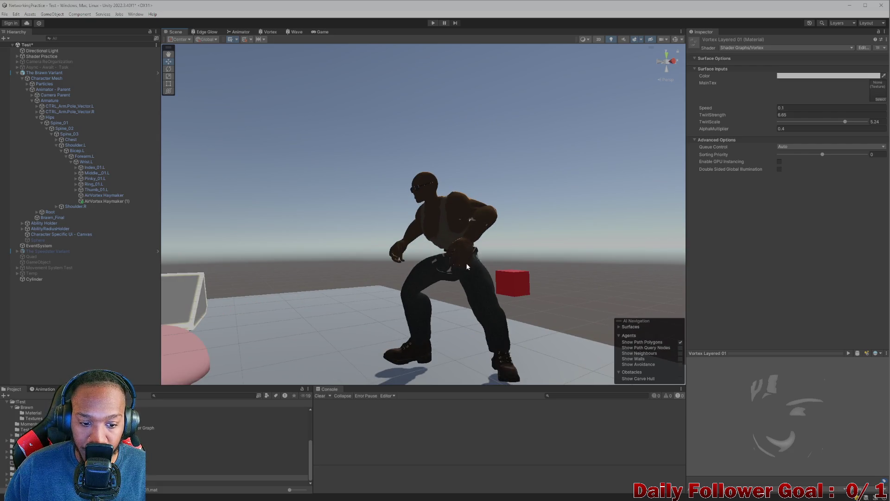
mouse_move(435, 300)
left_mouse_down()
mouse_move(453, 249)
mouse_move(495, 198)
left_mouse_up()
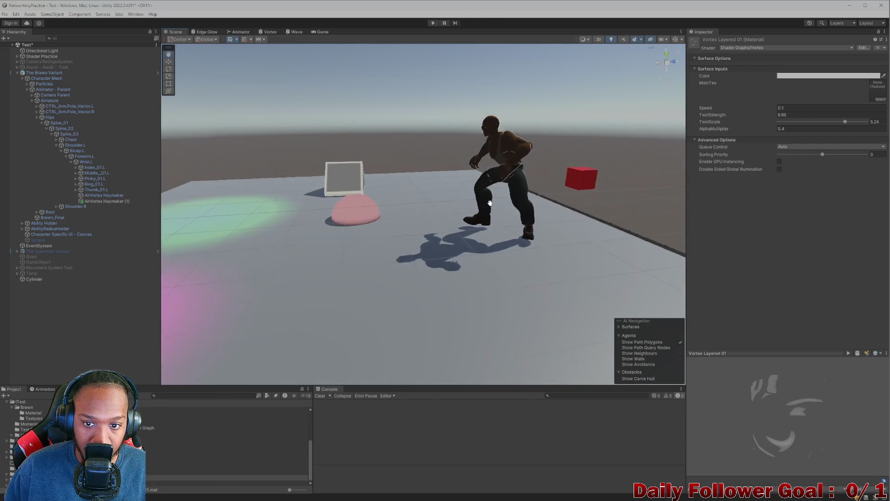
scroll(495, 198, "up", 3)
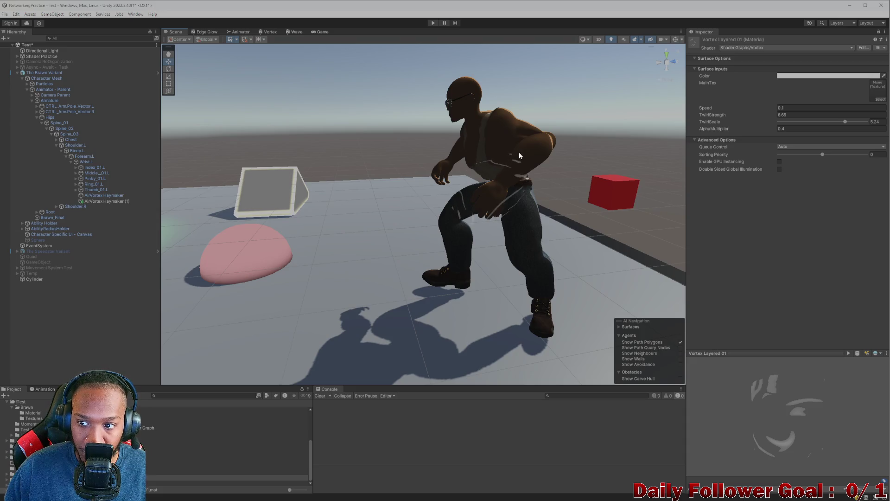
left_click(274, 32)
scroll(463, 237, "up", 3)
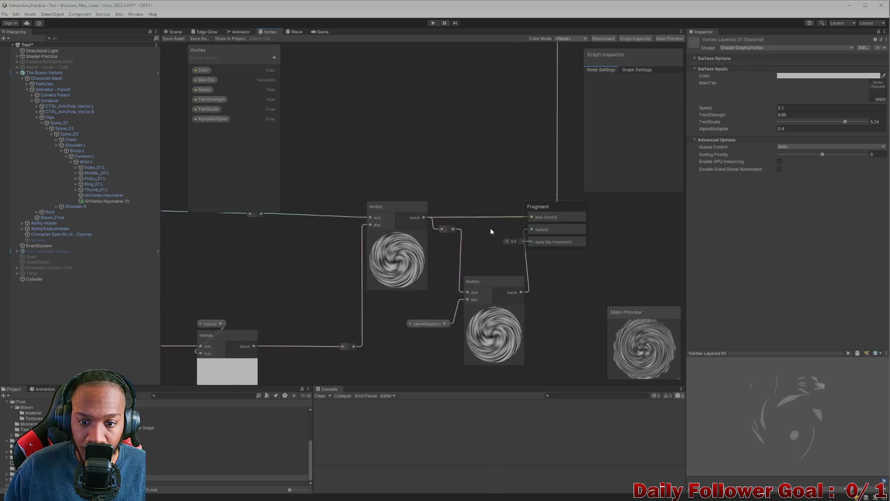
Add an AlphaClipping Float property with default 0.3 and place it in the graph.
left_click(274, 57)
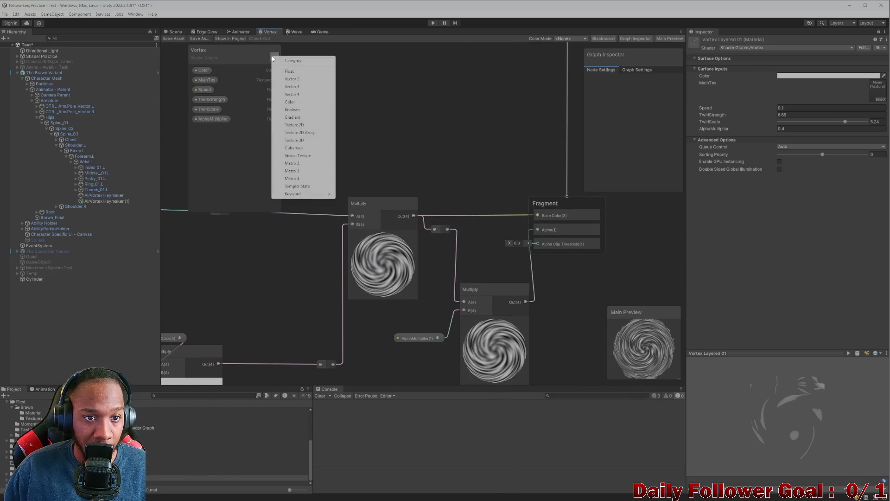
left_click(304, 71)
type("AlphaClipp")
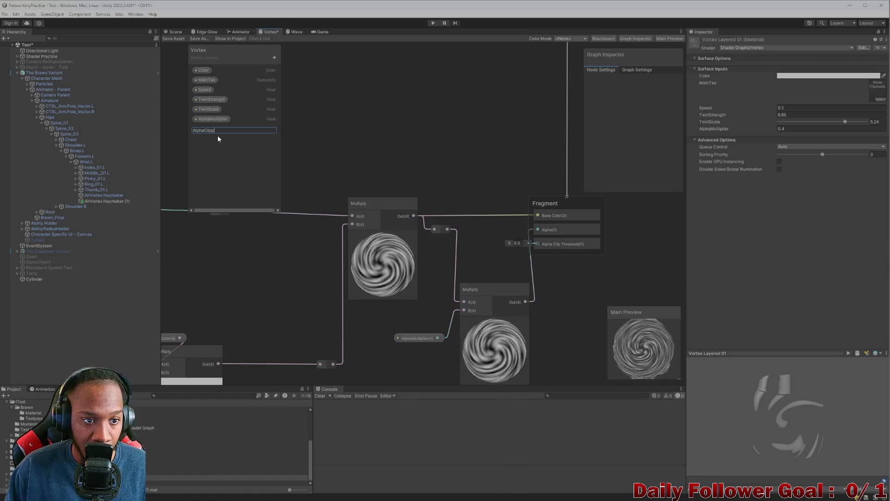
type("ing")
key("Return")
left_click_drag(211, 128, 510, 158)
left_click(510, 151)
type("0.3")
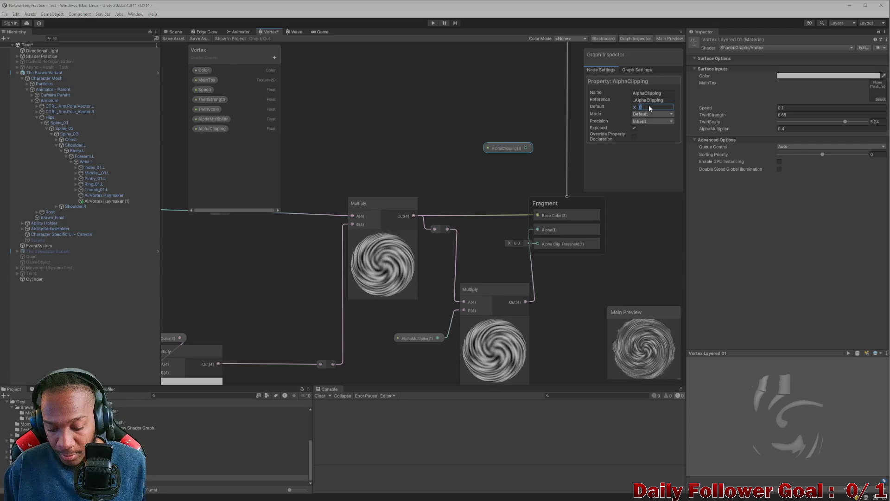
Wire AlphaClipping into Alpha Clip Threshold, save the graph, and scrub the material value.
left_click_drag(526, 147, 538, 243)
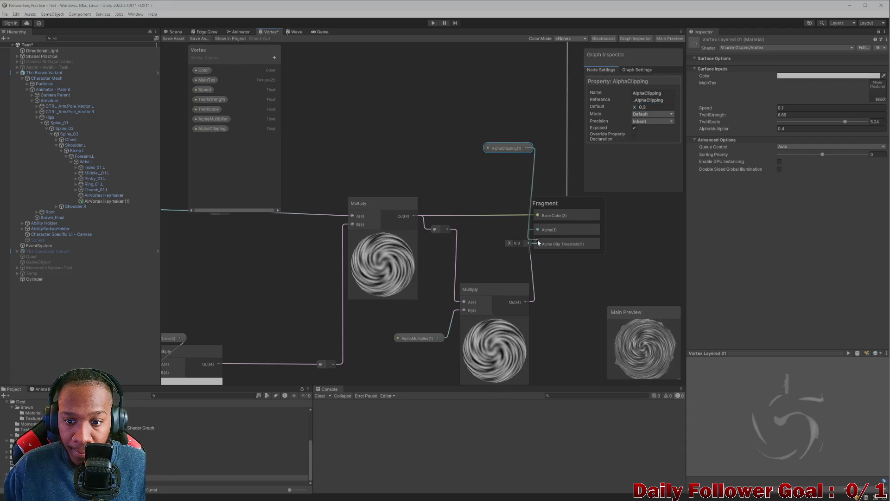
left_click(172, 38)
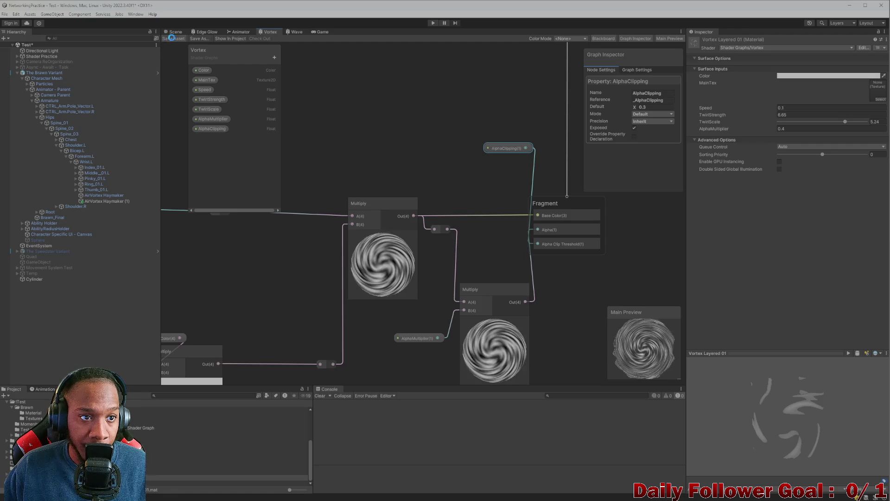
left_click(174, 33)
left_click_drag(737, 136, 738, 134)
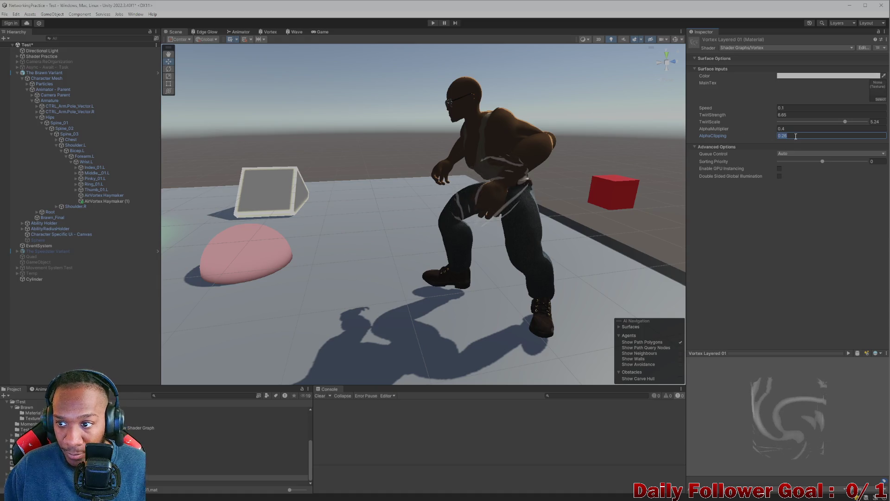
Try AlphaClipping at 0.4 and 0.2, settle on 0.3, then open the Wave shader graph.
type("0.4")
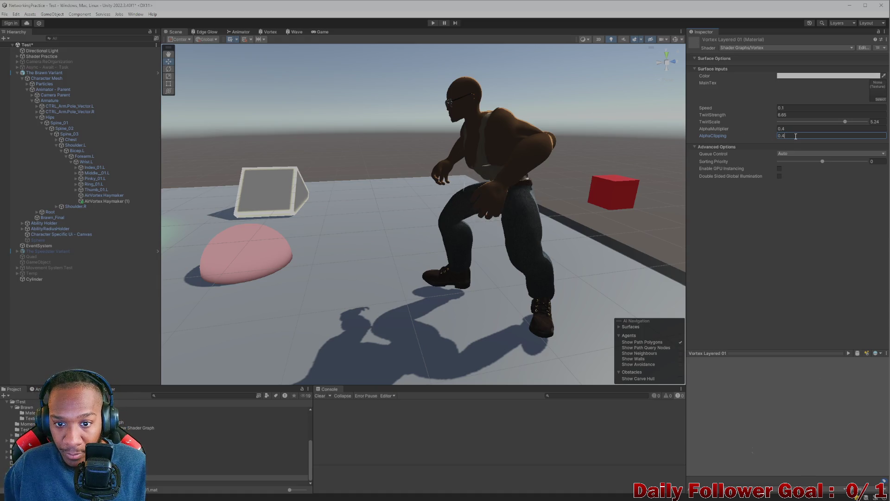
key("BackSpace")
type("2")
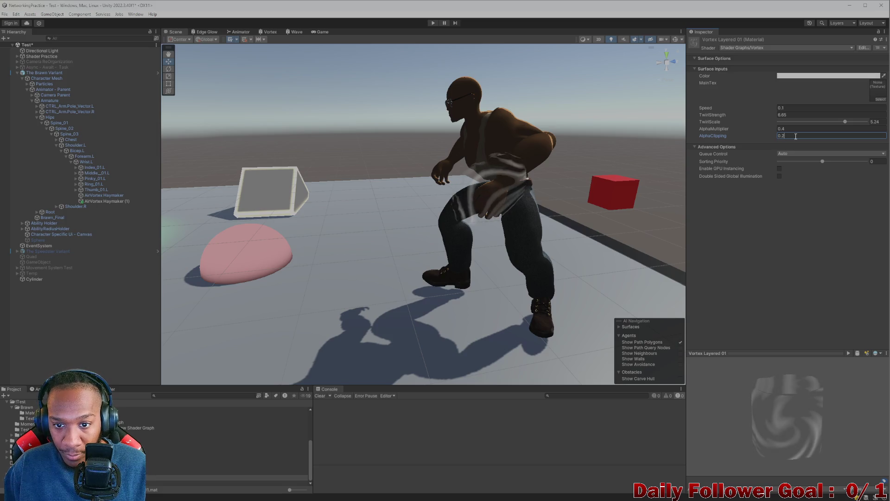
key("BackSpace")
type("3")
left_click_drag(680, 178, 505, 140)
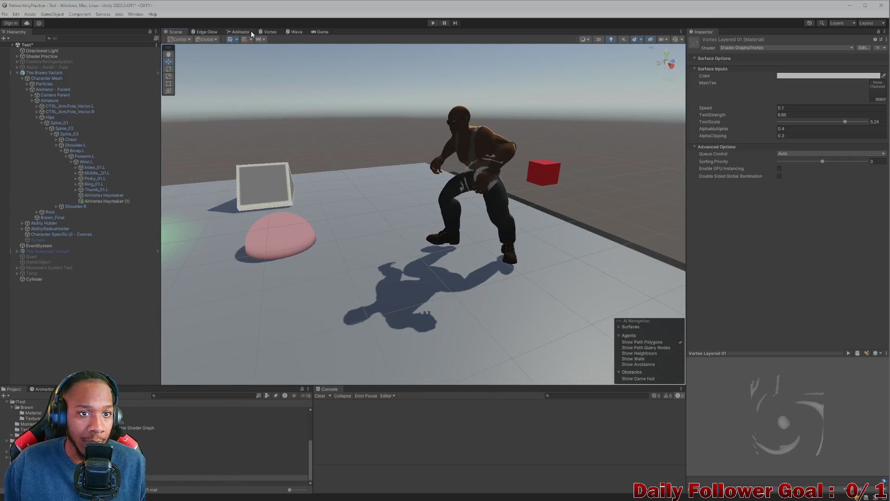
left_click(296, 32)
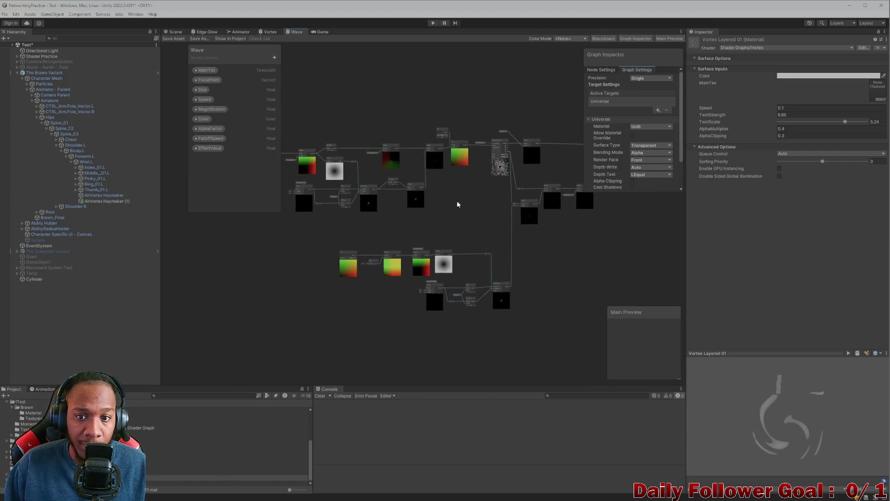
Close the Wave graph and bring up the Vortex shader graph.
scroll(496, 211, "up", 3)
scroll(496, 211, "up", 2)
right_click(297, 31)
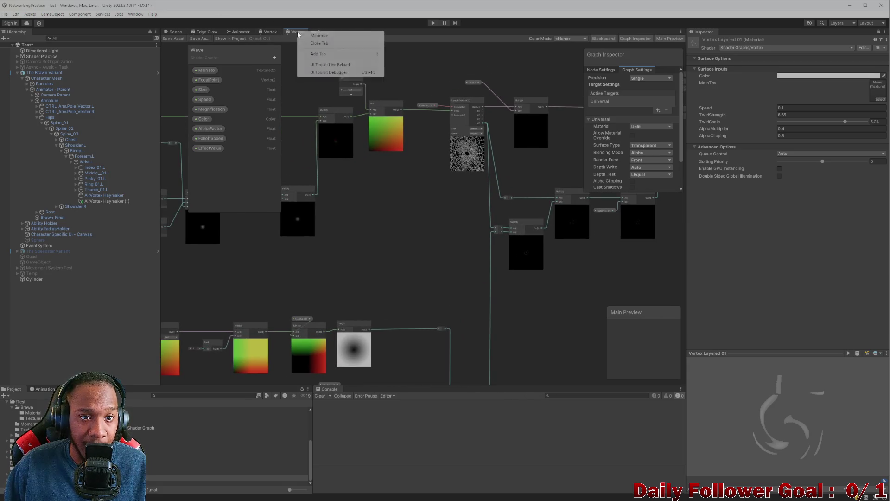
left_click(326, 43)
left_click(270, 31)
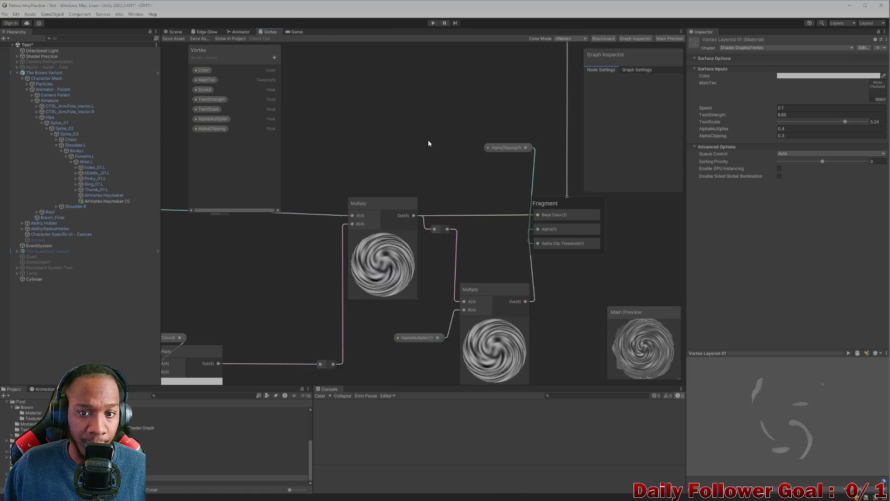
scroll(440, 163, "down", 3)
scroll(436, 241, "up", 5)
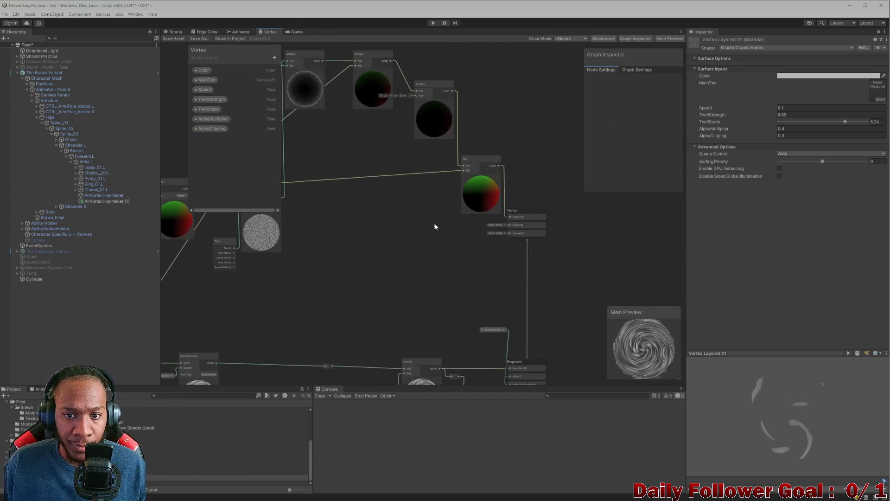
scroll(397, 135, "up", 2)
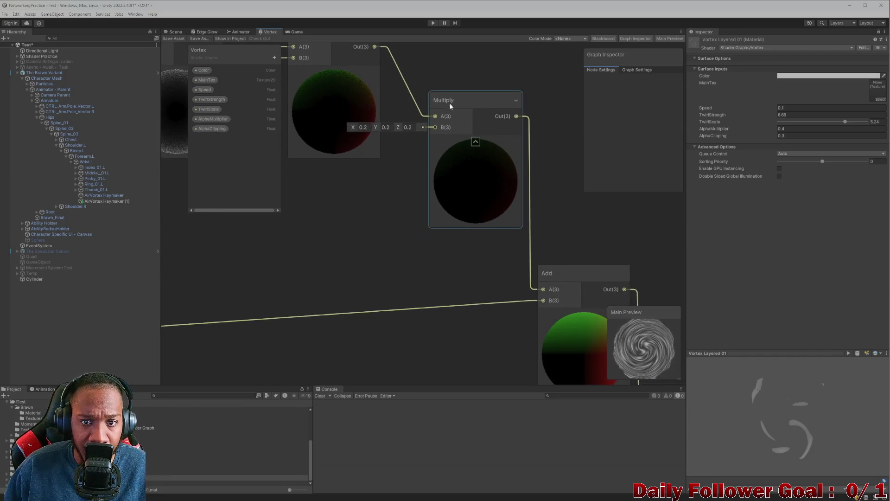
scroll(452, 105, "down", 3)
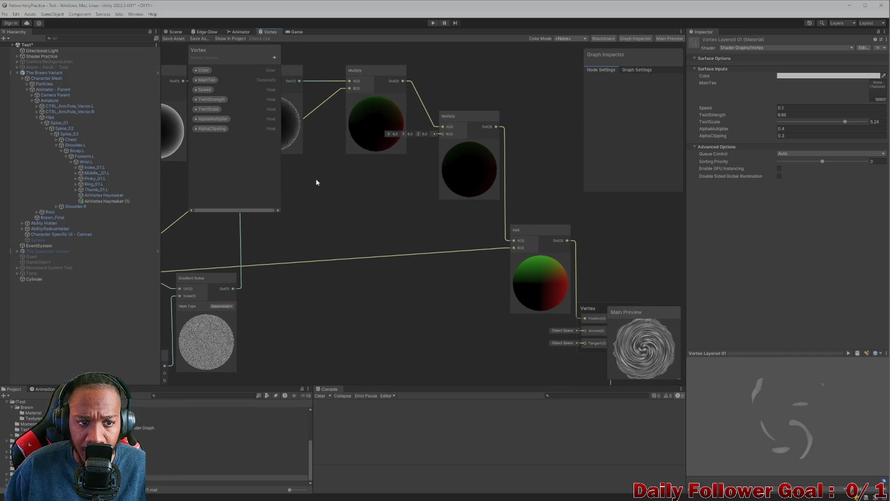
Add a Float property named NoiseStrength to the Vortex graph's Blackboard.
left_click(276, 59)
left_click(321, 60)
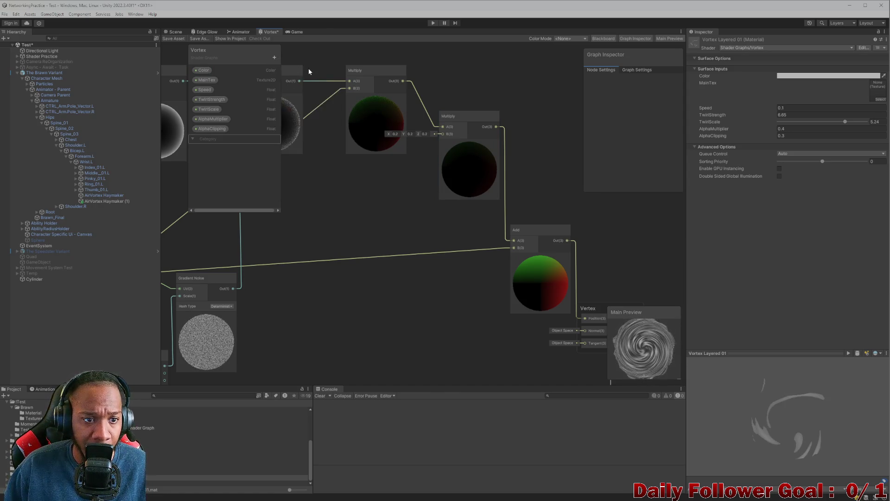
key("ctrl+z")
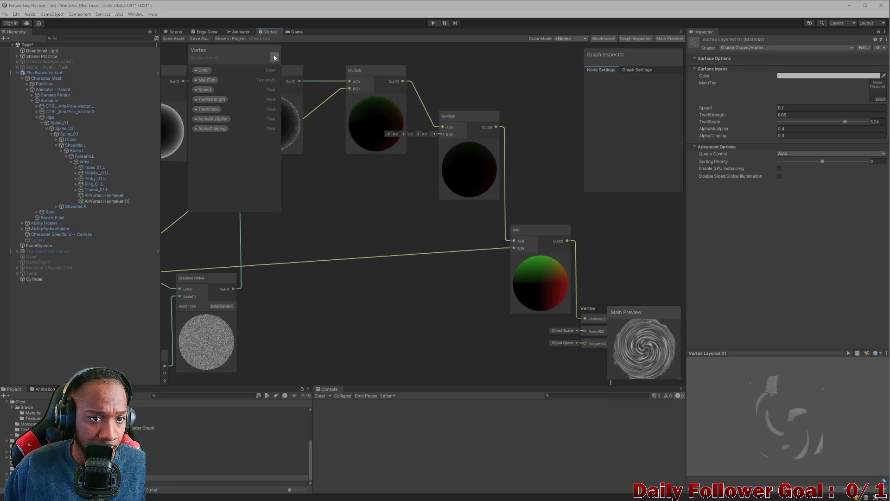
left_click(274, 57)
left_click(292, 71)
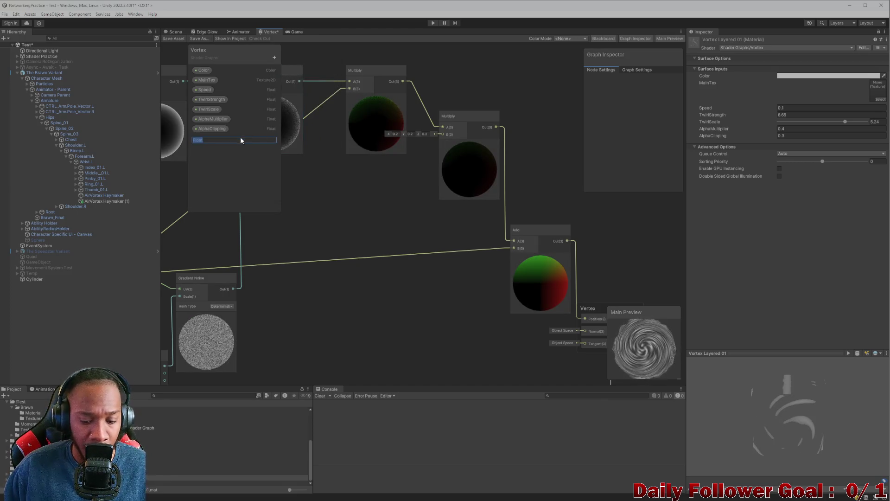
type("NoiseS")
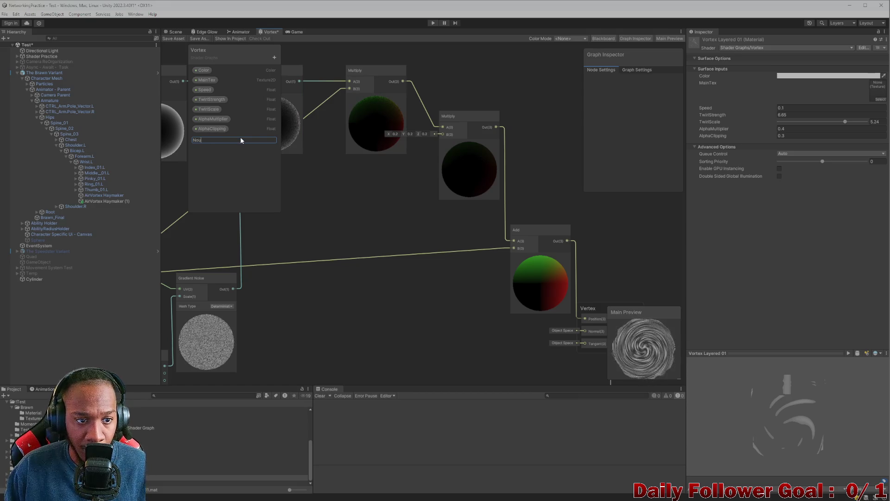
type("trengh")
key("Return")
left_click(227, 138)
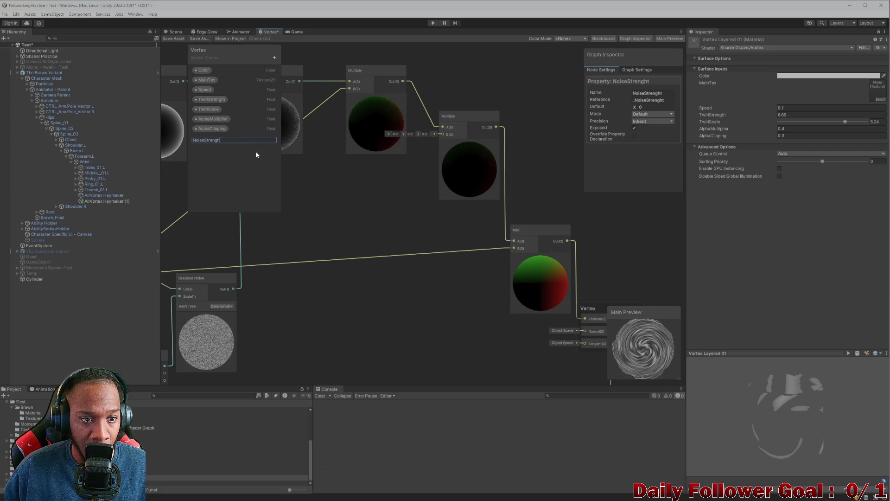
type("th")
key("Return")
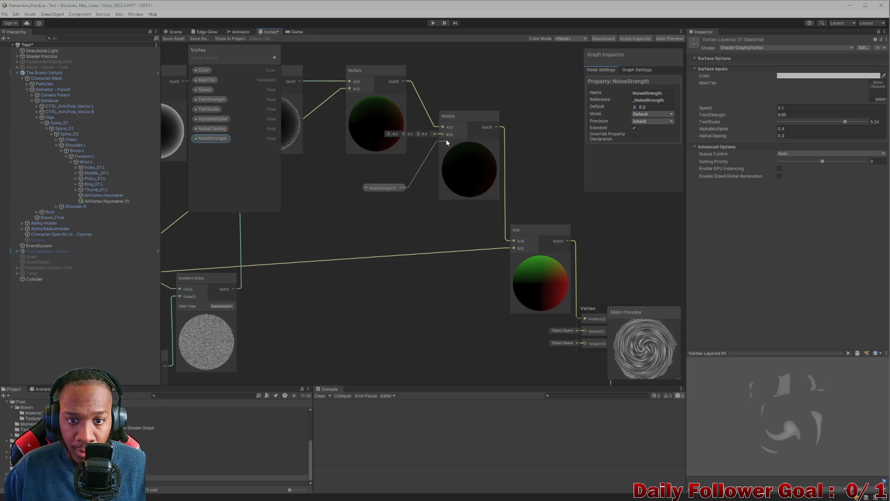
Feed NoiseStrength into the Multiply node's B input and save the graph.
left_click_drag(446, 141, 445, 137)
left_click(388, 213)
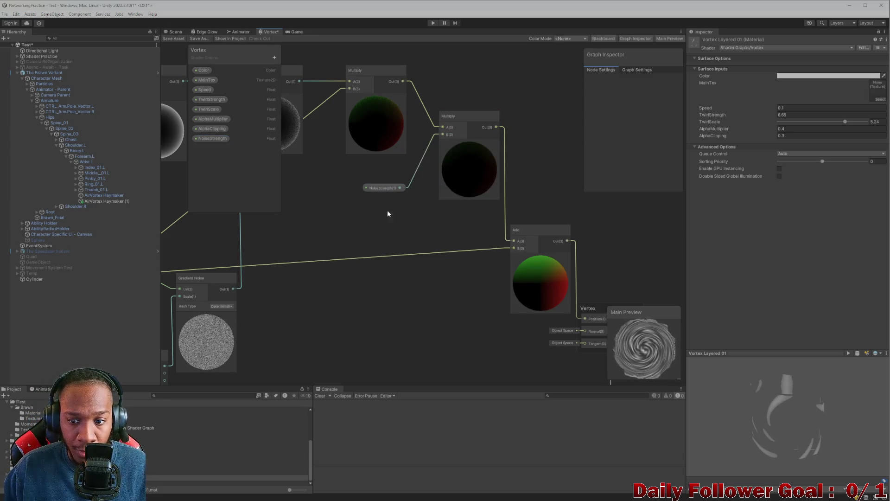
left_click(170, 32)
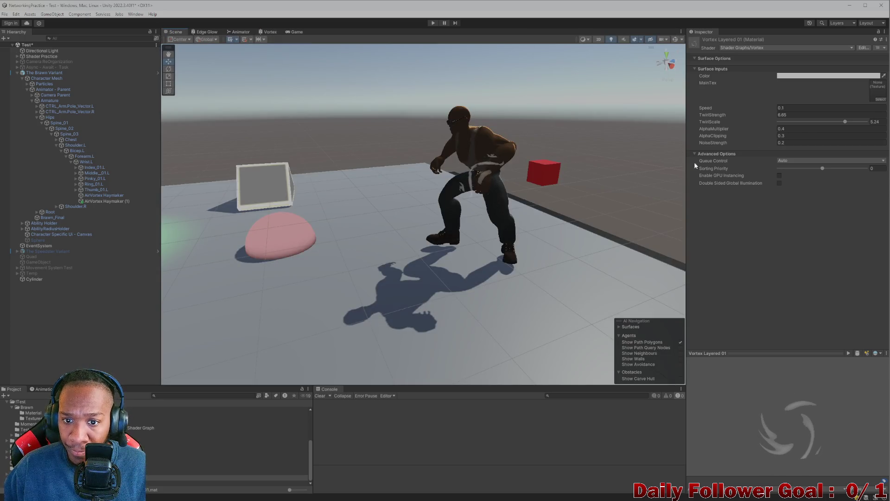
Try NoiseStrength values on Vortex Layered 01 between about 0.42 and 0.81, settling on 0.3.
scroll(603, 167, "up", 5)
left_click_drag(717, 143, 765, 141)
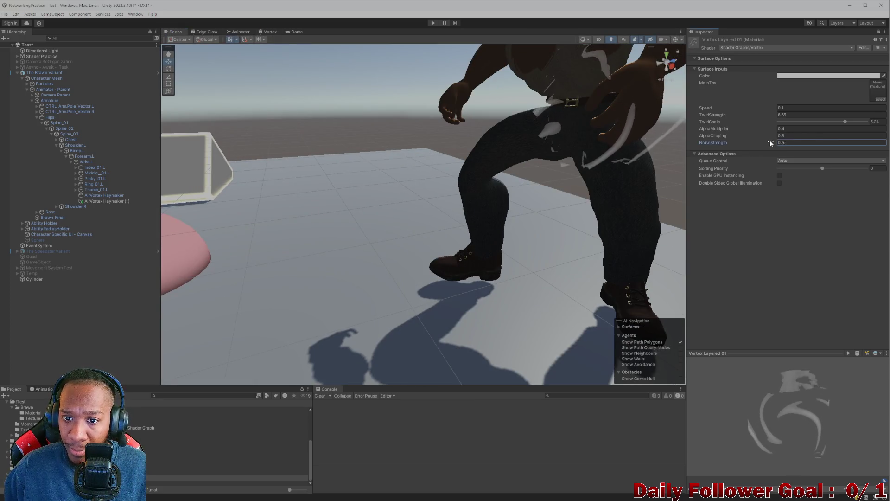
scroll(561, 161, "down", 5)
scroll(561, 161, "up", 3)
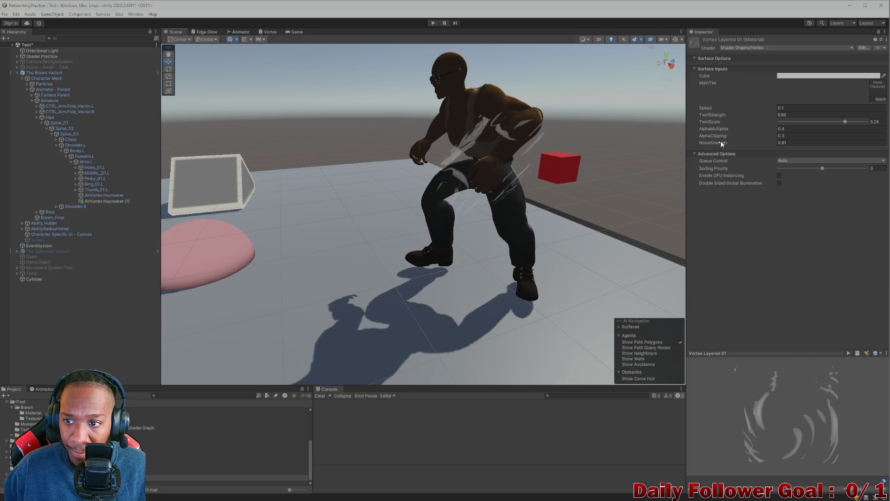
left_click_drag(734, 143, 714, 145)
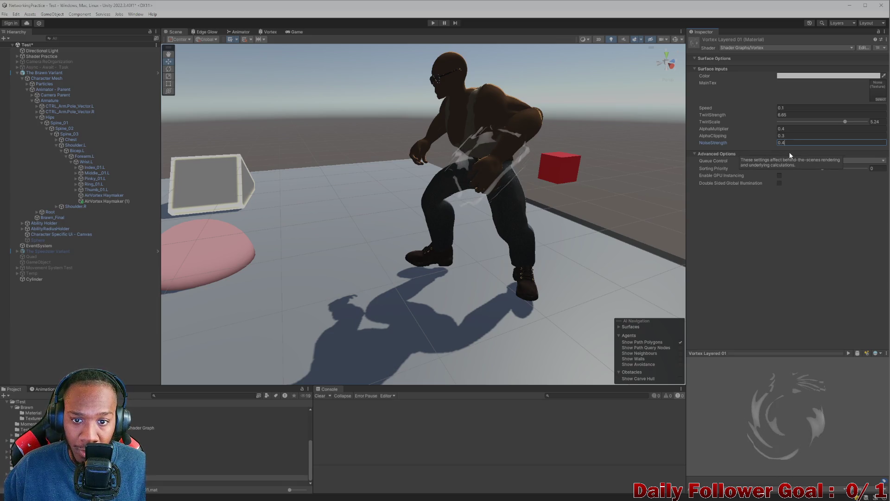
key("BackSpace")
type("3")
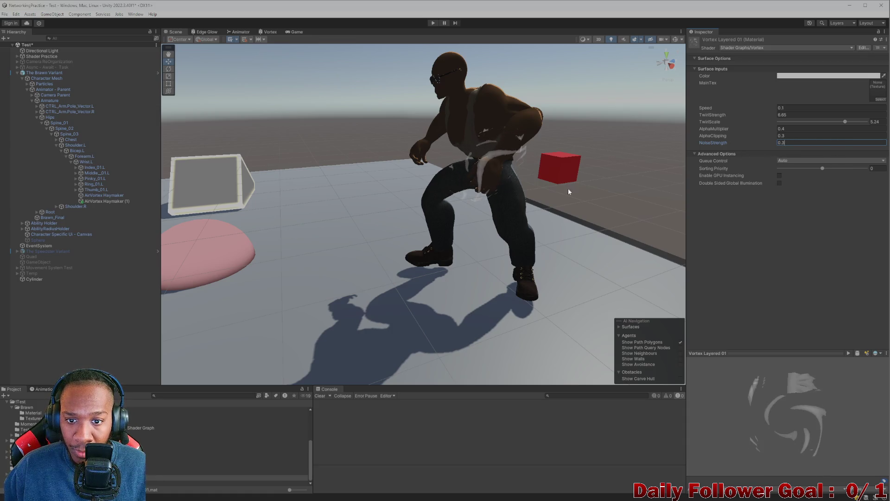
Deselect the material and select The Brawn Variant character.
left_click(528, 203)
scroll(489, 219, "up", 5)
scroll(476, 214, "down", 5)
left_click(421, 189)
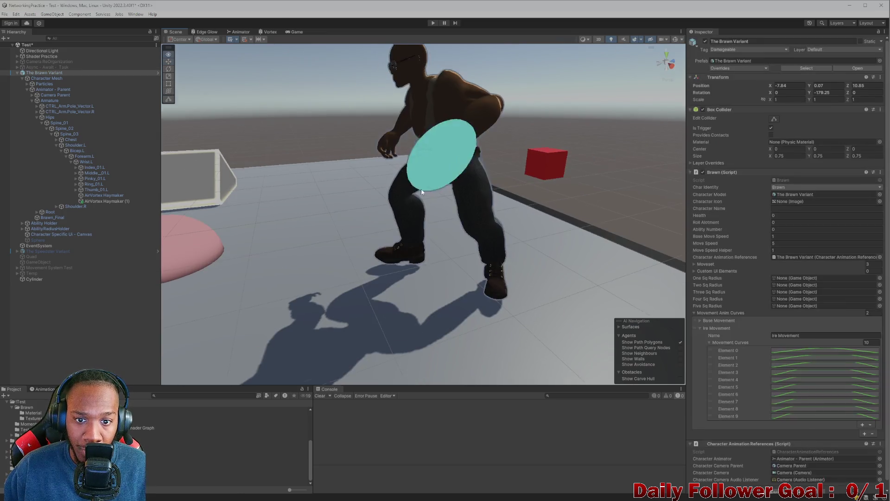
Select Animator - Parent, load the Ire Haymaker clip and scrub to preview the pose.
mouse_move(428, 205)
left_mouse_down()
mouse_move(374, 211)
mouse_move(435, 185)
mouse_move(378, 188)
left_mouse_up()
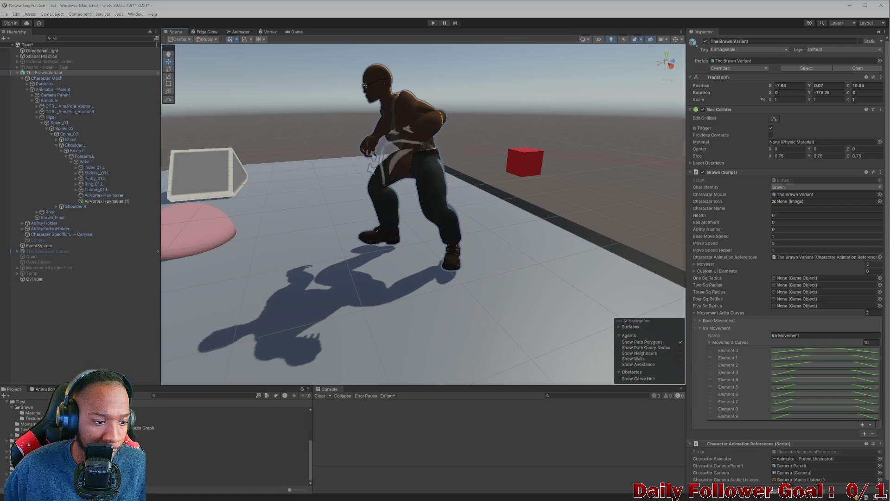
left_click(44, 389)
left_click(14, 389)
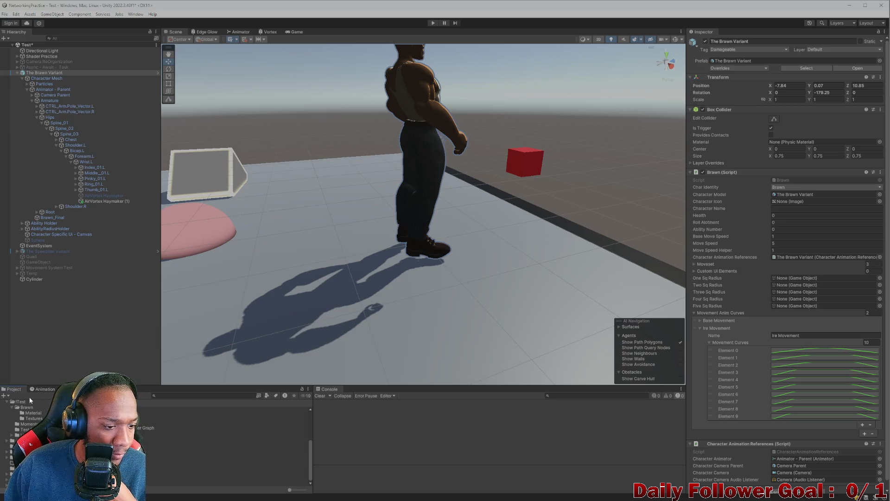
left_click(54, 90)
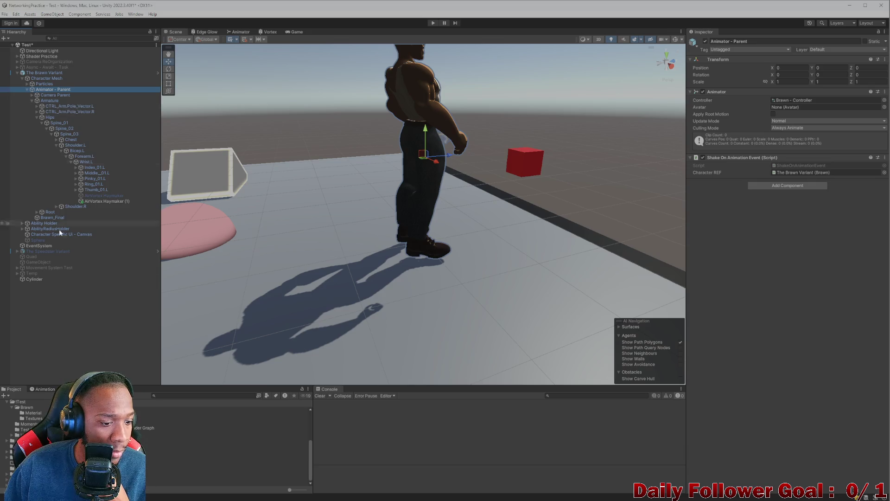
left_click(45, 389)
left_click(33, 408)
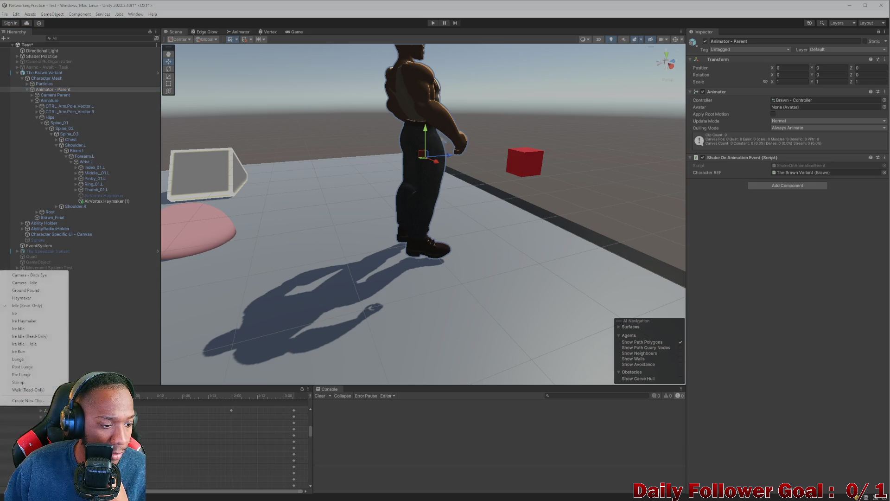
left_click(27, 322)
mouse_move(135, 398)
left_mouse_down()
mouse_move(168, 397)
mouse_move(137, 397)
mouse_move(186, 407)
mouse_move(138, 398)
left_mouse_up()
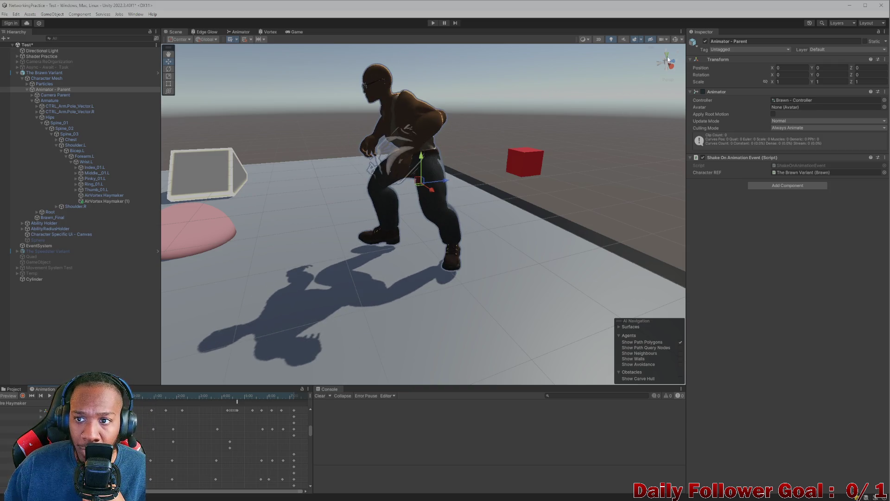
Scrub the Ire Haymaker timeline to the punch pose around 1:00.
left_click(680, 40)
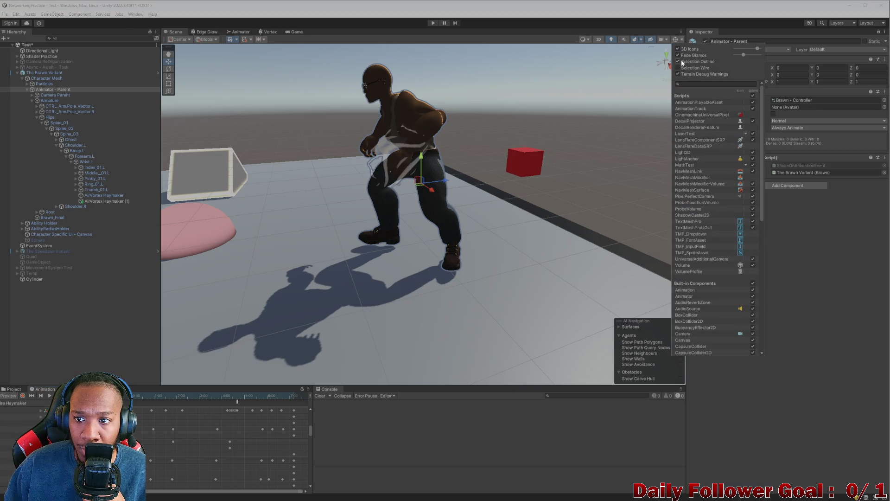
mouse_move(321, 229)
left_mouse_down()
mouse_move(301, 259)
mouse_move(328, 287)
left_mouse_up()
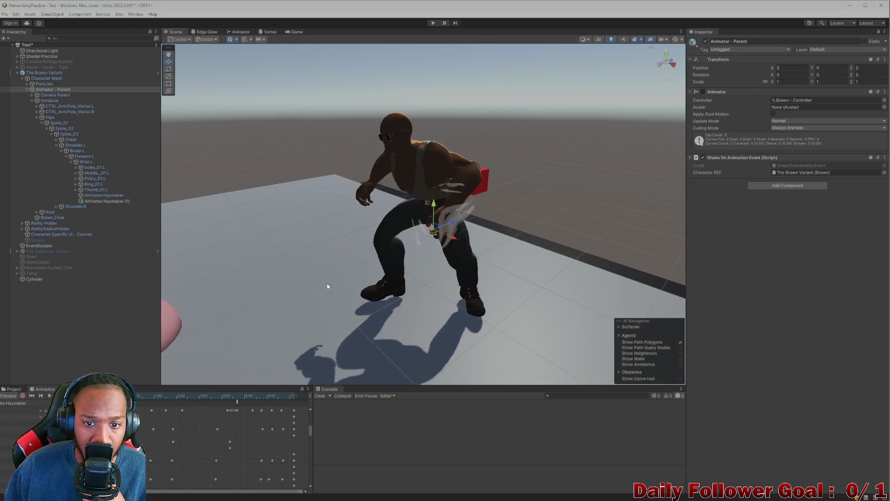
mouse_move(143, 396)
left_mouse_down()
mouse_move(173, 394)
mouse_move(140, 396)
mouse_move(199, 406)
mouse_move(149, 410)
mouse_move(166, 403)
left_mouse_up()
scroll(423, 294, "up", 3)
left_click_drag(423, 294, 429, 254)
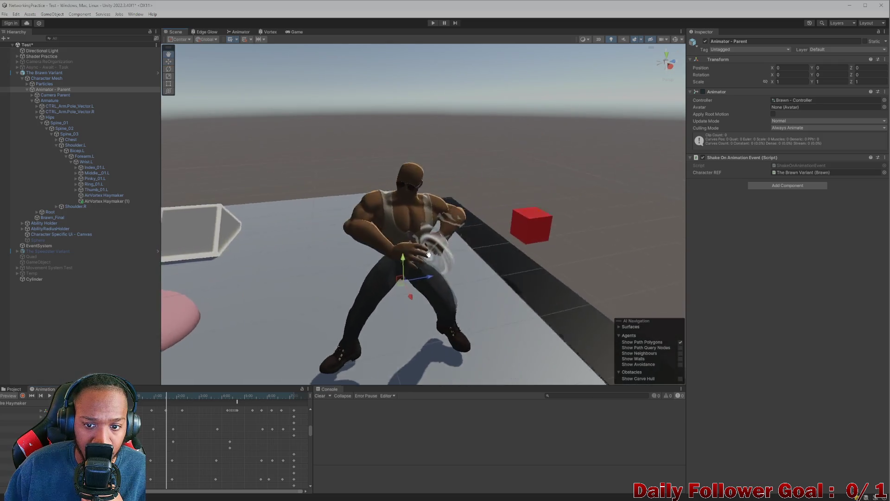
scroll(429, 254, "down", 2)
scroll(353, 282, "up", 5)
left_click_drag(353, 282, 325, 245)
scroll(319, 240, "down", 2)
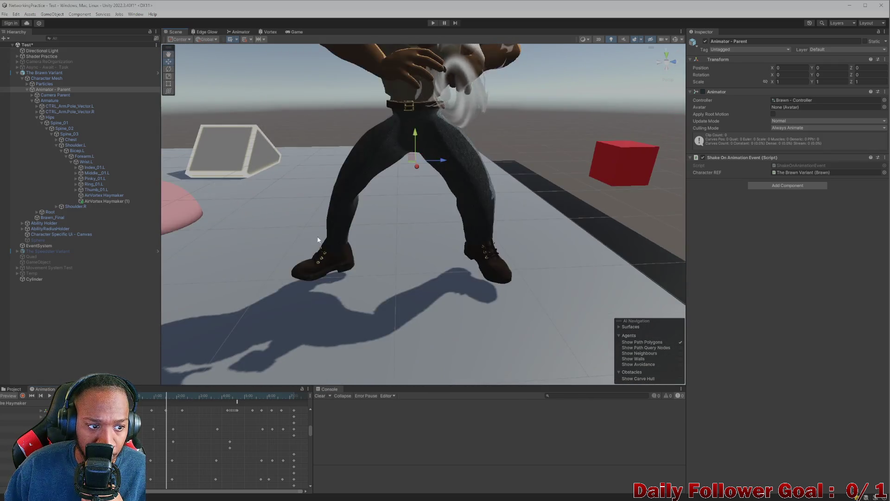
scroll(318, 239, "down", 3)
Select AirVortex Haymaker (1) and switch to the Scale tool.
left_click(107, 201)
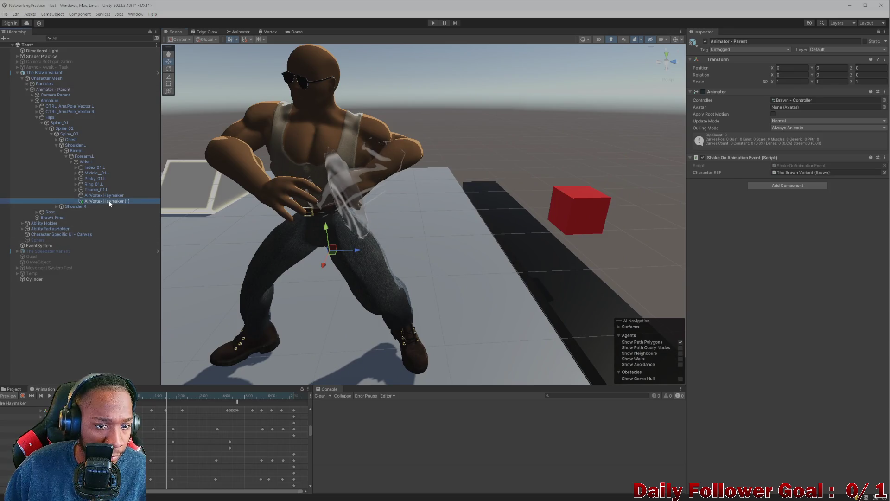
key("e")
key("r")
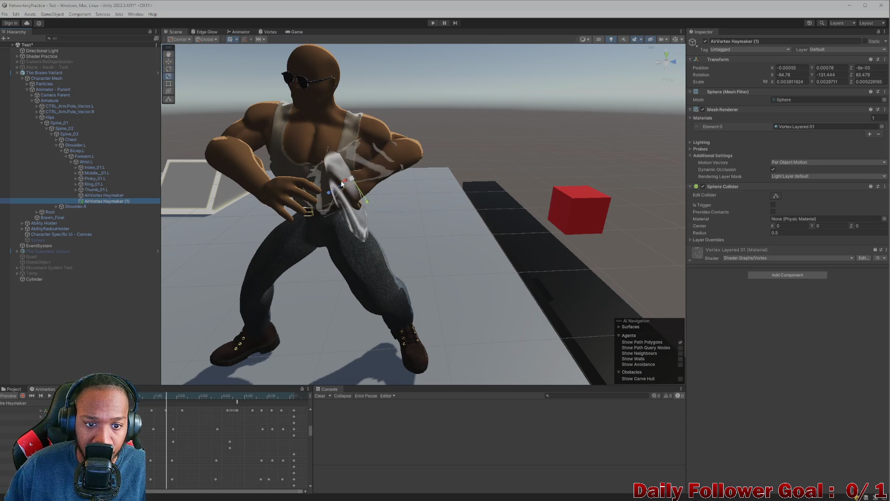
Enlarge AirVortex Haymaker (1) to roughly 0.0062/0.0048/0.0050 and orbit to inspect it.
left_click_drag(343, 184, 356, 158)
scroll(323, 199, "down", 3)
mouse_move(323, 199)
left_mouse_down()
mouse_move(598, 204)
mouse_move(399, 231)
mouse_move(427, 239)
left_mouse_up()
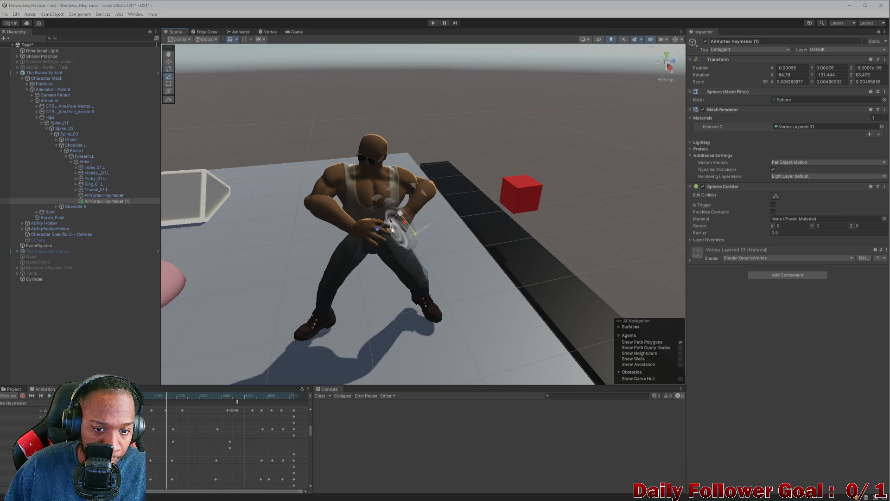
mouse_move(414, 258)
left_mouse_down()
mouse_move(398, 244)
mouse_move(353, 284)
mouse_move(418, 238)
mouse_move(359, 310)
mouse_move(386, 290)
left_mouse_up()
mouse_move(416, 263)
left_mouse_down()
mouse_move(446, 278)
mouse_move(471, 239)
mouse_move(441, 241)
mouse_move(462, 242)
mouse_move(374, 284)
mouse_move(416, 257)
left_mouse_up()
scroll(434, 233, "up", 5)
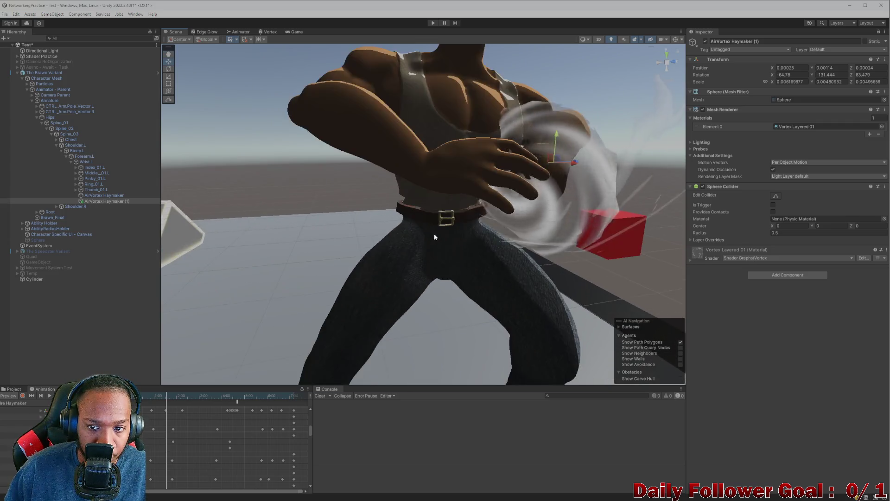
scroll(434, 233, "down", 3)
scroll(437, 263, "up", 2)
scroll(436, 263, "down", 2)
mouse_move(432, 266)
left_mouse_down()
mouse_move(478, 198)
mouse_move(459, 241)
left_mouse_up()
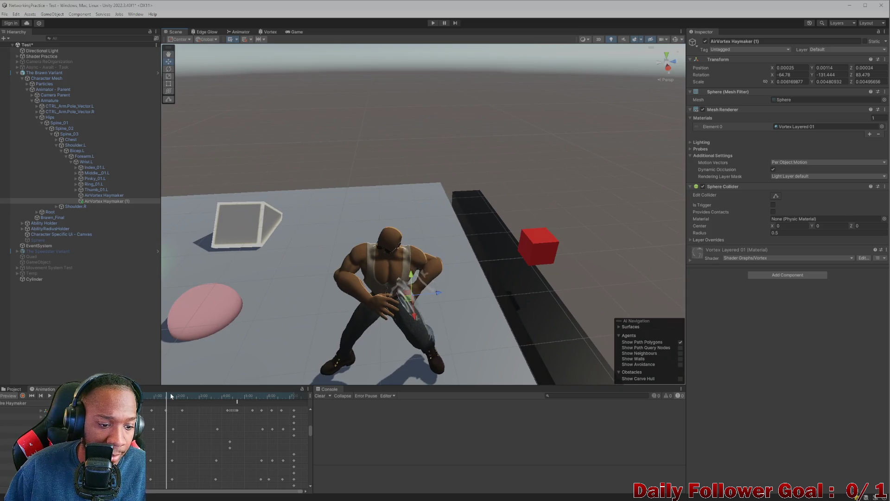
left_click_drag(170, 392, 148, 395)
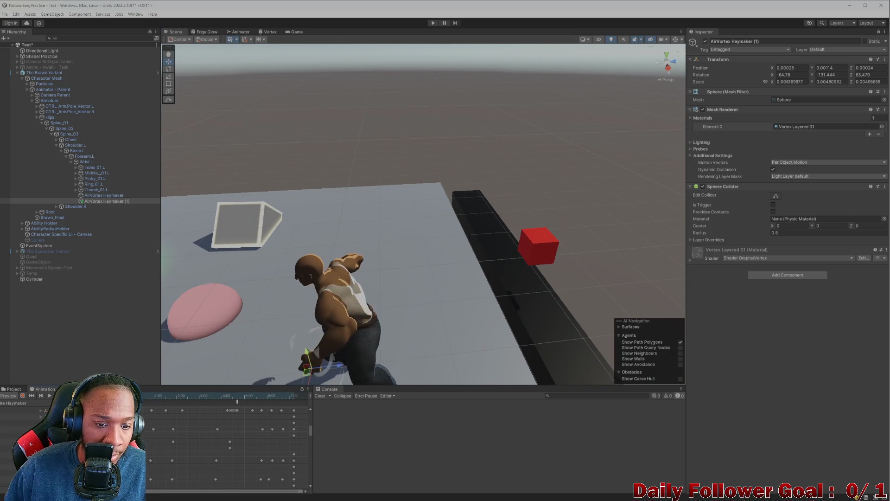
mouse_move(291, 324)
left_mouse_down()
mouse_move(342, 304)
mouse_move(405, 306)
left_mouse_up()
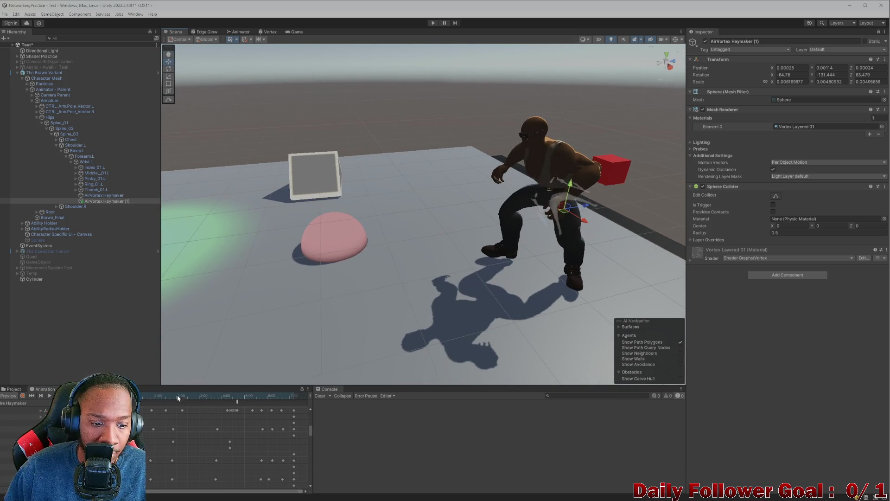
mouse_move(148, 395)
left_mouse_down()
mouse_move(238, 392)
mouse_move(140, 391)
mouse_move(197, 394)
mouse_move(184, 395)
left_mouse_up()
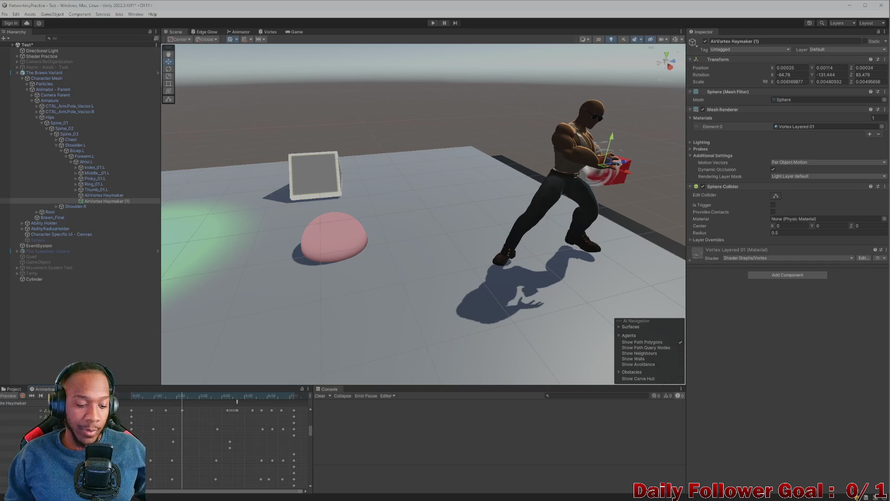
mouse_move(378, 228)
left_mouse_down()
mouse_move(449, 226)
mouse_move(390, 207)
mouse_move(391, 243)
mouse_move(338, 51)
left_mouse_up()
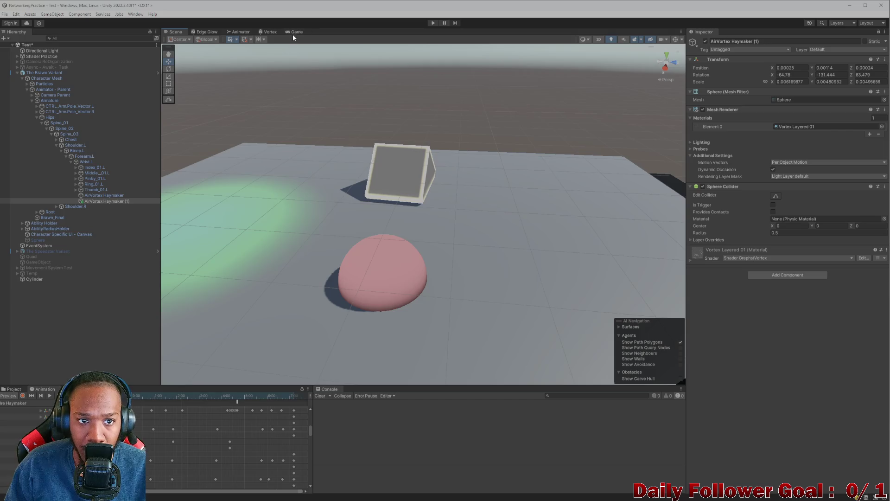
left_click(296, 32)
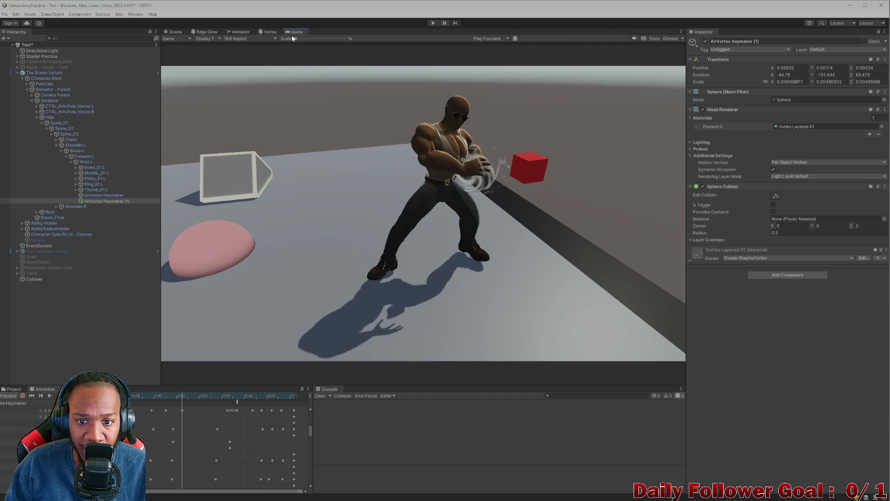
left_click(175, 32)
scroll(389, 221, "down", 5)
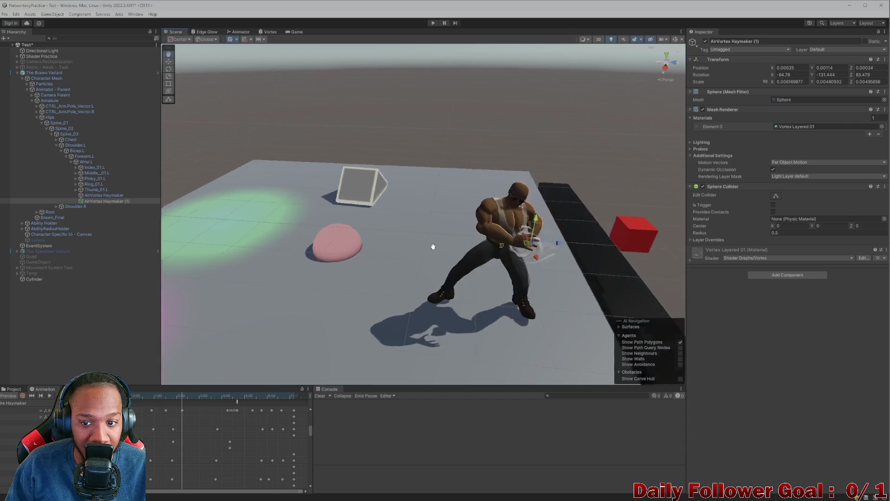
scroll(502, 285, "up", 10)
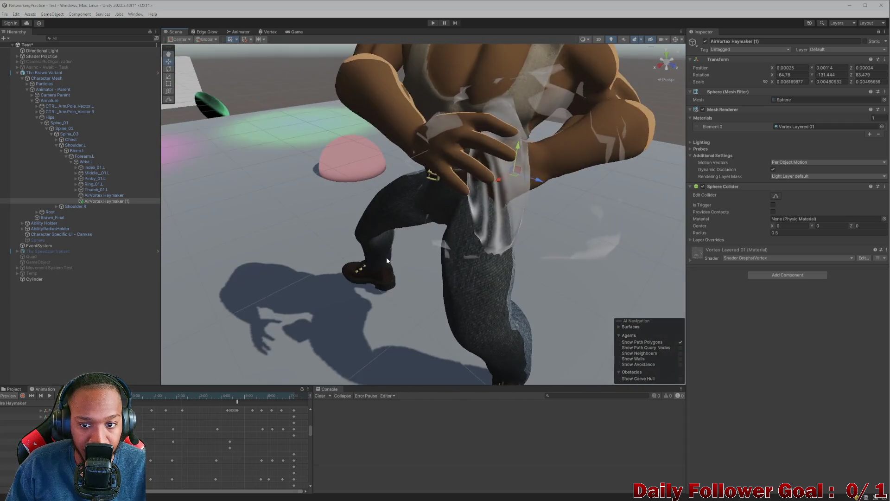
scroll(386, 255, "down", 5)
mouse_move(387, 250)
left_mouse_down()
mouse_move(396, 248)
mouse_move(377, 247)
left_mouse_up()
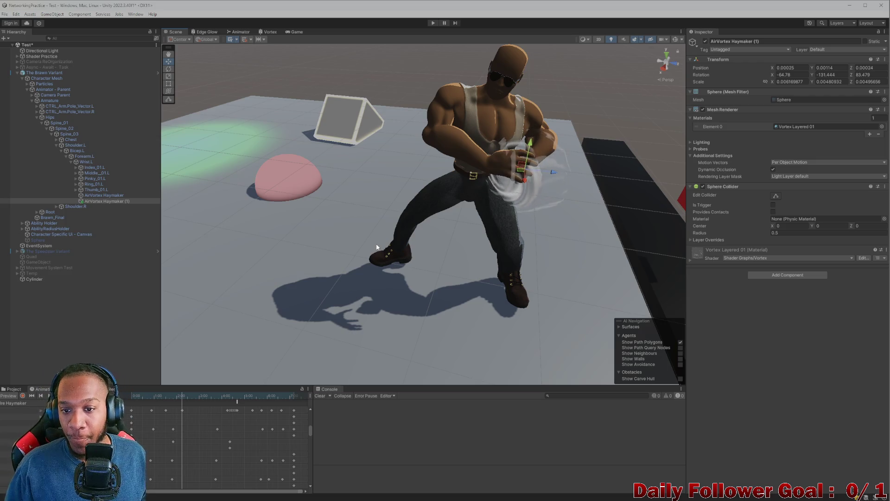
scroll(379, 248, "up", 3)
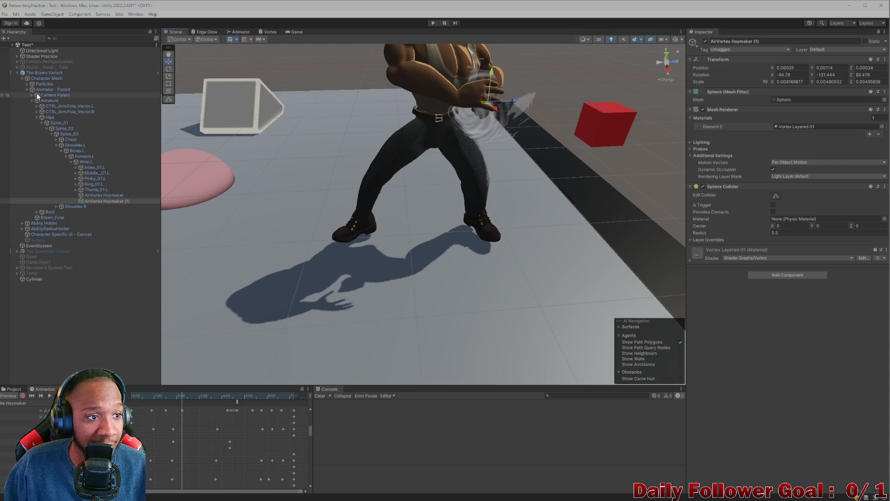
left_click(48, 73)
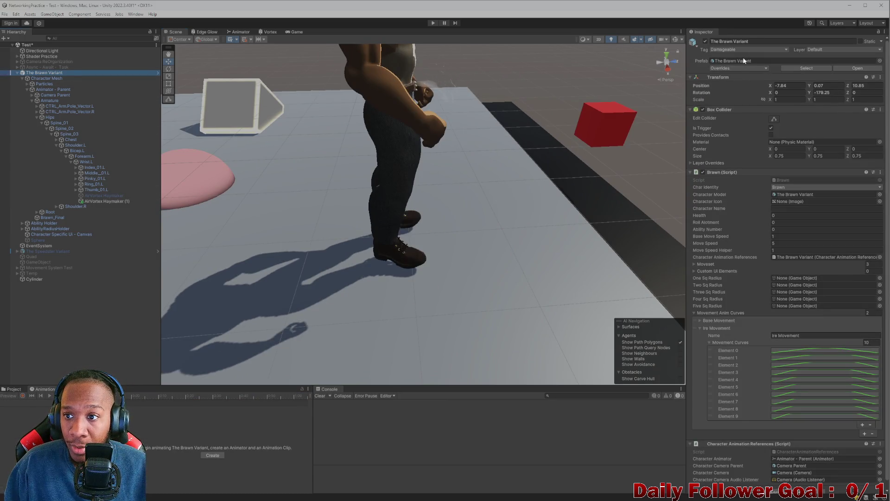
Inspect the added AirVortex Haymaker (1) in The Brawn Variant's Overrides, then select AirVortex Haymaker Outer.
left_click(737, 68)
scroll(793, 197, "down", 10)
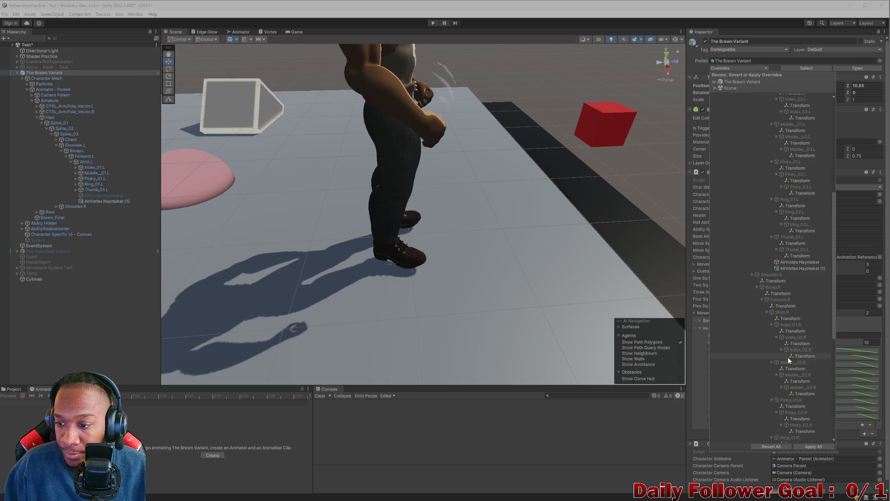
left_click(794, 269)
type("Outer")
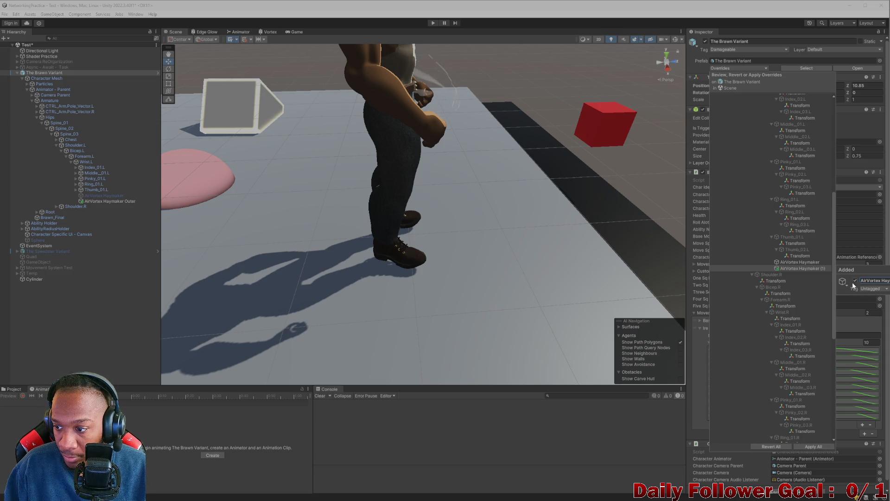
left_click(791, 268)
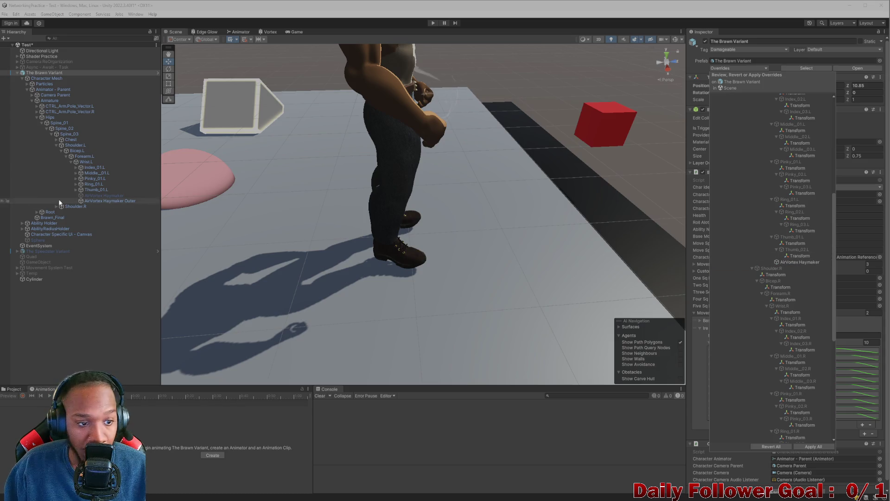
left_click(92, 201)
mouse_move(417, 194)
left_mouse_down()
mouse_move(463, 164)
mouse_move(493, 199)
mouse_move(407, 203)
left_mouse_up()
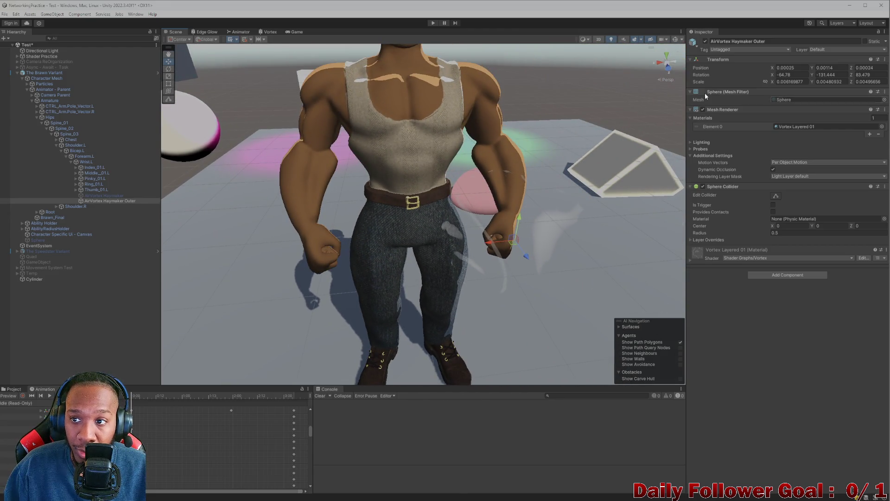
Deactivate the outer vortex, load the Haymaker clip, enable recording and move the playhead to 1:00.
left_click(706, 41)
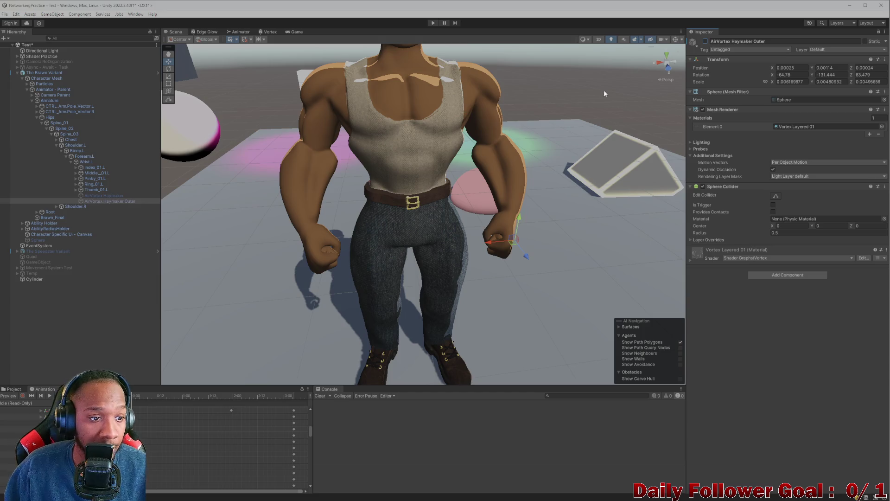
left_click(18, 403)
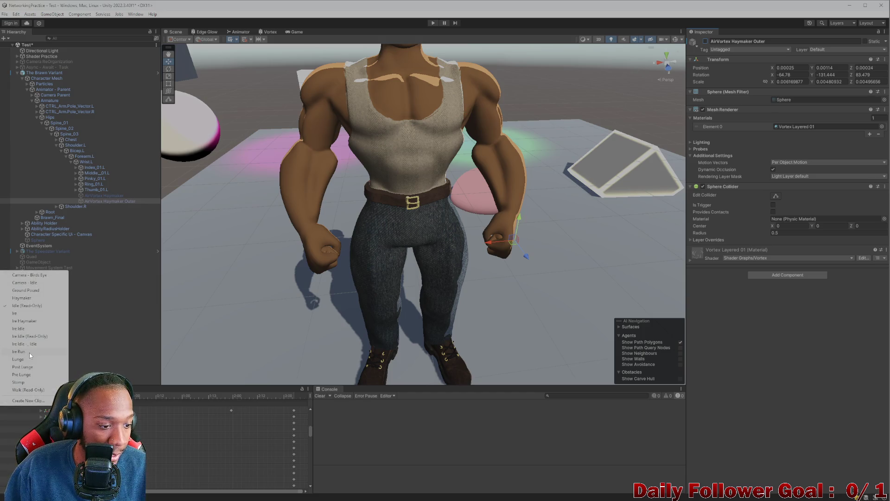
left_click(25, 321)
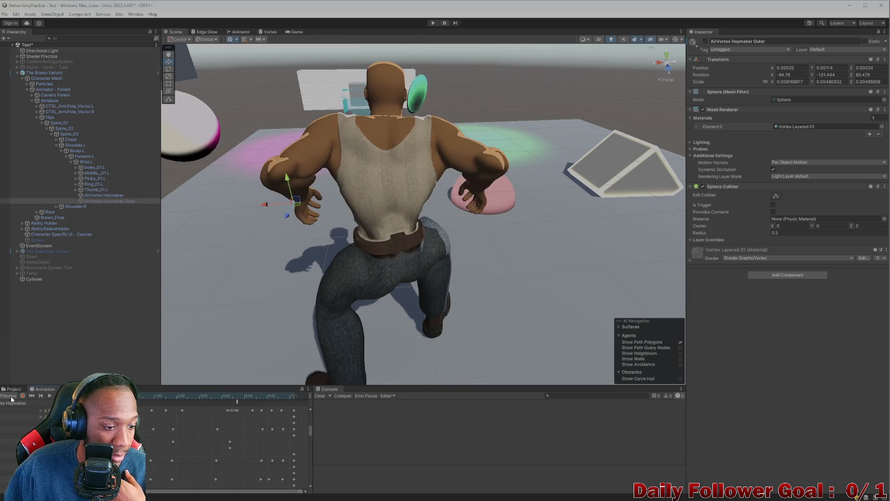
left_click(22, 397)
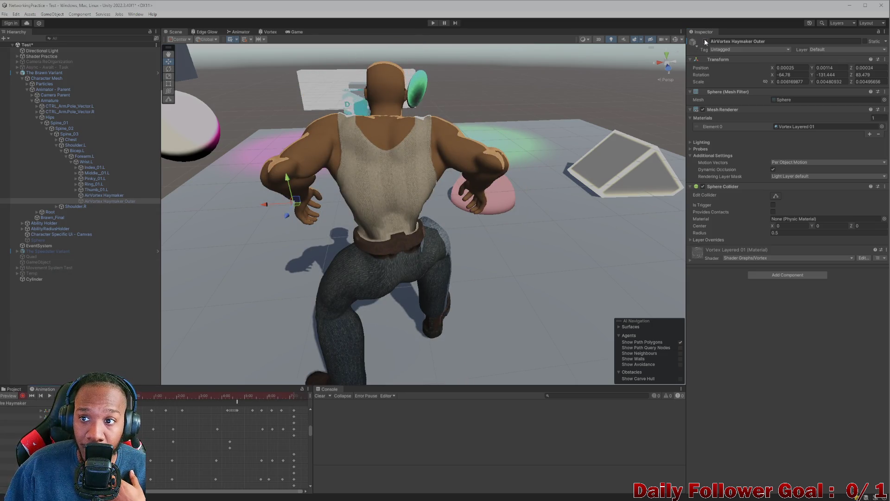
mouse_move(207, 240)
left_mouse_down()
mouse_move(260, 300)
mouse_move(370, 269)
mouse_move(386, 285)
mouse_move(345, 360)
left_mouse_up()
mouse_move(147, 396)
left_mouse_down()
mouse_move(186, 391)
mouse_move(177, 393)
left_mouse_up()
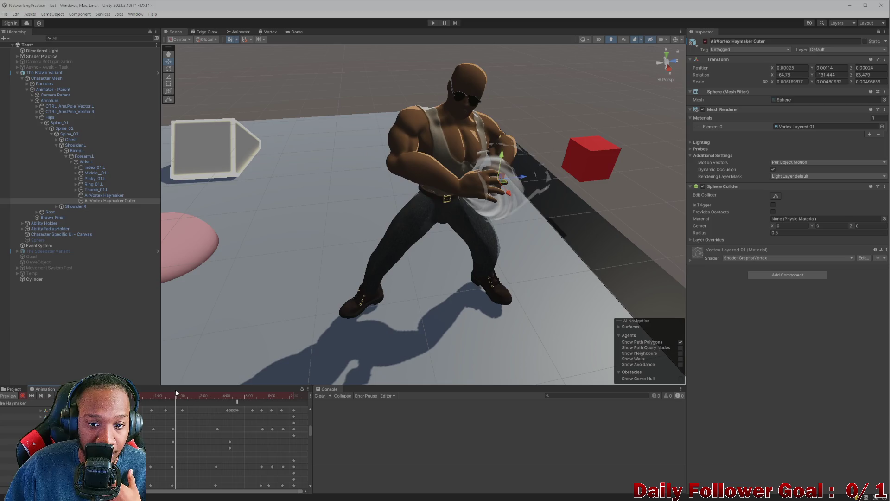
right_click(772, 82)
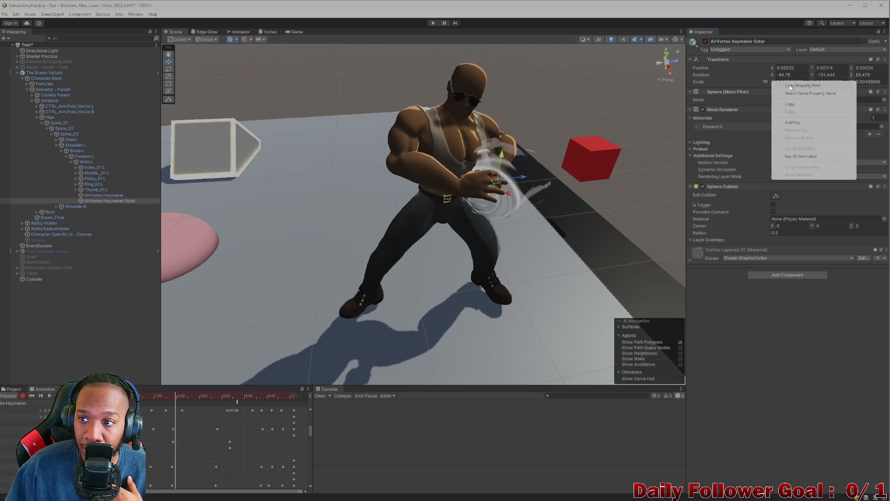
Add a Scale key at 1:00, then set Scale X and Y to 0 at an earlier frame.
left_click(793, 123)
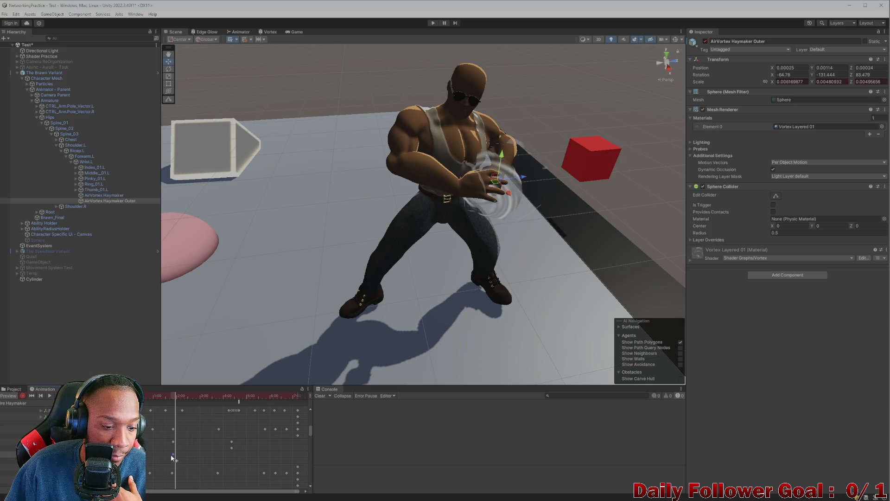
left_click_drag(168, 398, 151, 396)
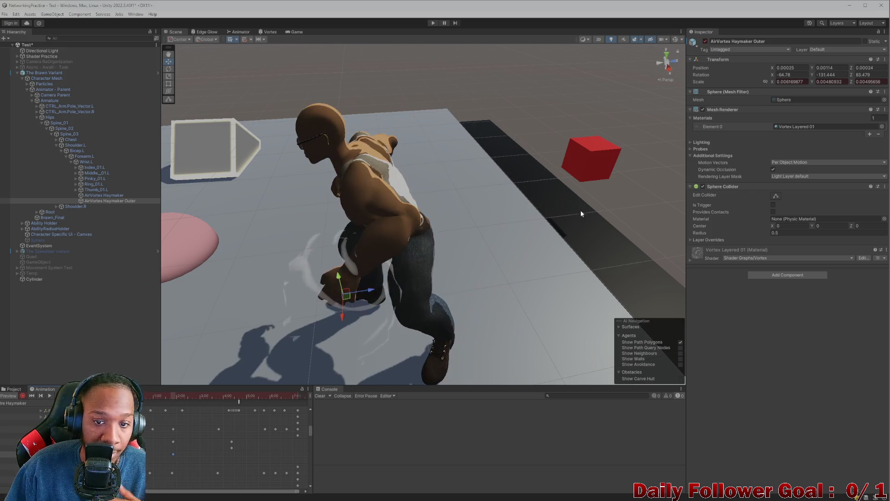
right_click(774, 82)
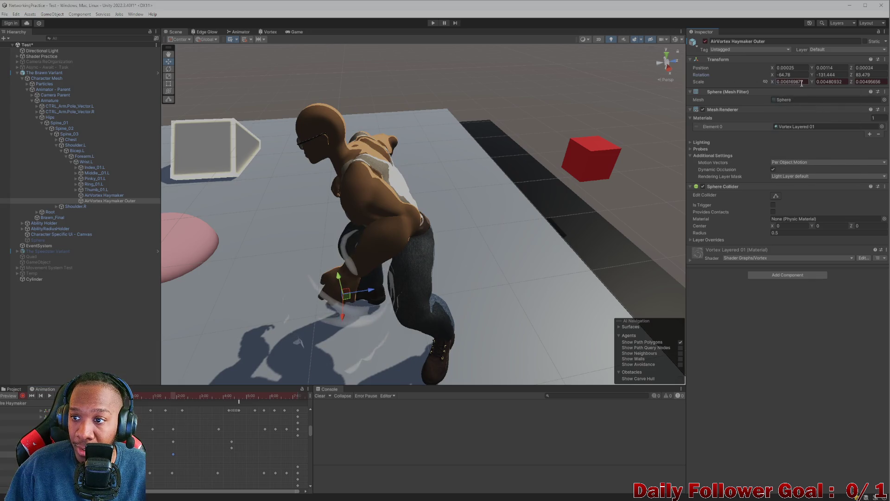
left_click(793, 82)
type("0")
left_click(828, 82)
type("0")
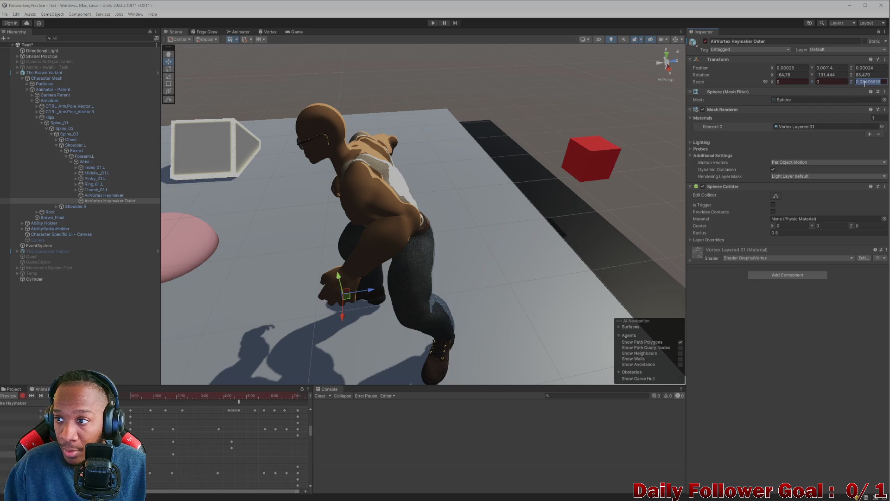
type("0")
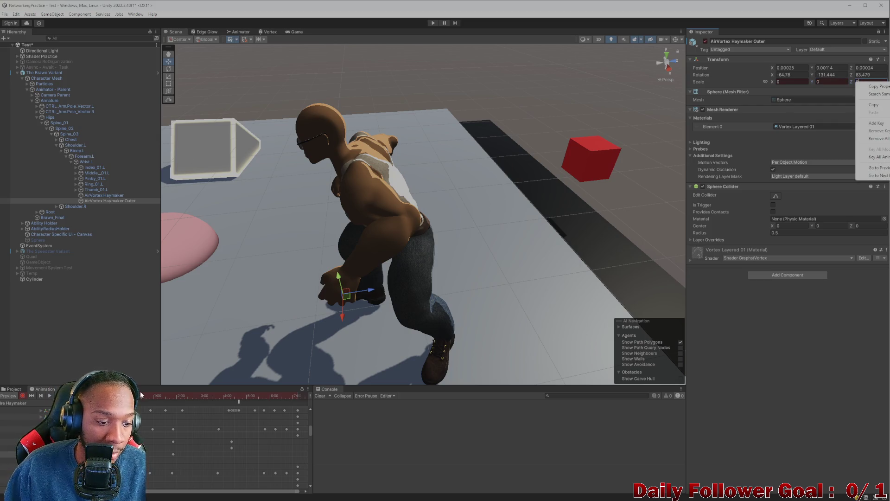
key("Return")
Scrub the Haymaker in the Scene and Game views to preview the vortex growing from zero.
left_click_drag(140, 399, 172, 394)
mouse_move(278, 186)
left_mouse_down()
mouse_move(345, 240)
mouse_move(405, 219)
left_mouse_up()
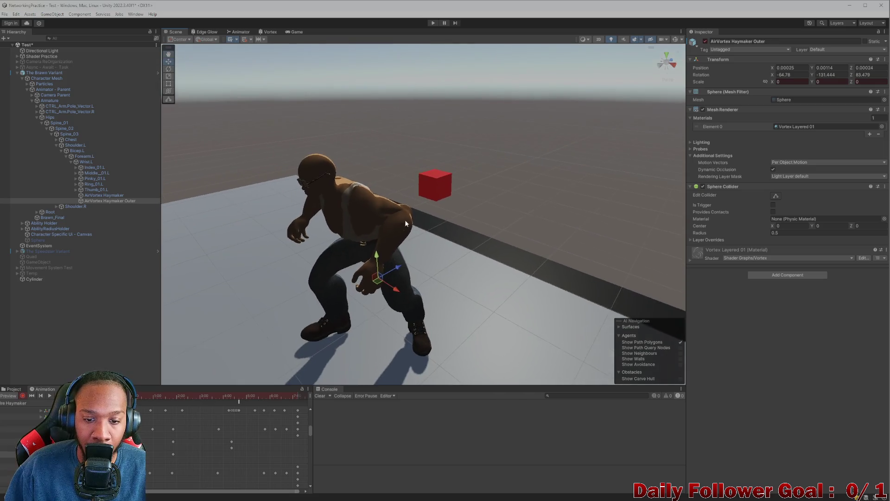
mouse_move(142, 405)
left_mouse_down()
mouse_move(160, 390)
mouse_move(192, 392)
left_mouse_up()
mouse_move(250, 297)
left_mouse_down()
mouse_move(374, 260)
mouse_move(278, 260)
mouse_move(342, 267)
mouse_move(288, 243)
mouse_move(272, 252)
mouse_move(415, 259)
mouse_move(353, 250)
mouse_move(421, 273)
mouse_move(296, 282)
mouse_move(249, 299)
mouse_move(312, 276)
mouse_move(341, 280)
mouse_move(288, 297)
left_mouse_up()
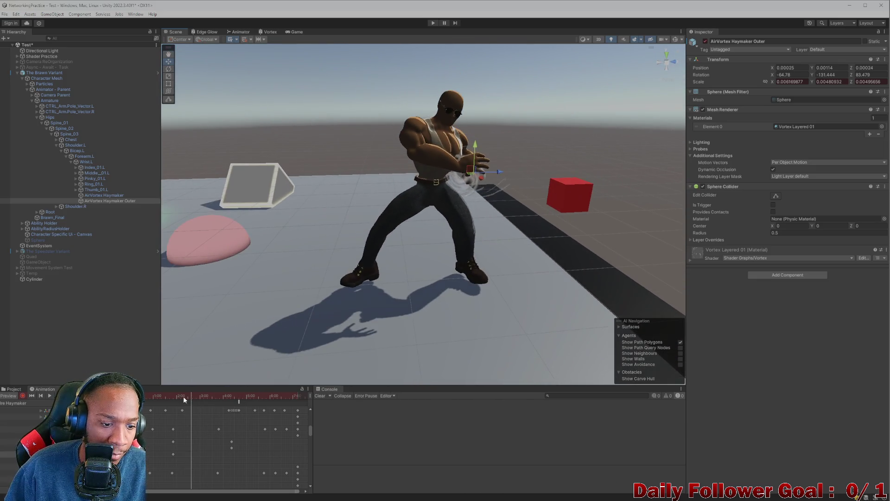
left_click_drag(183, 396, 159, 395)
left_click(293, 32)
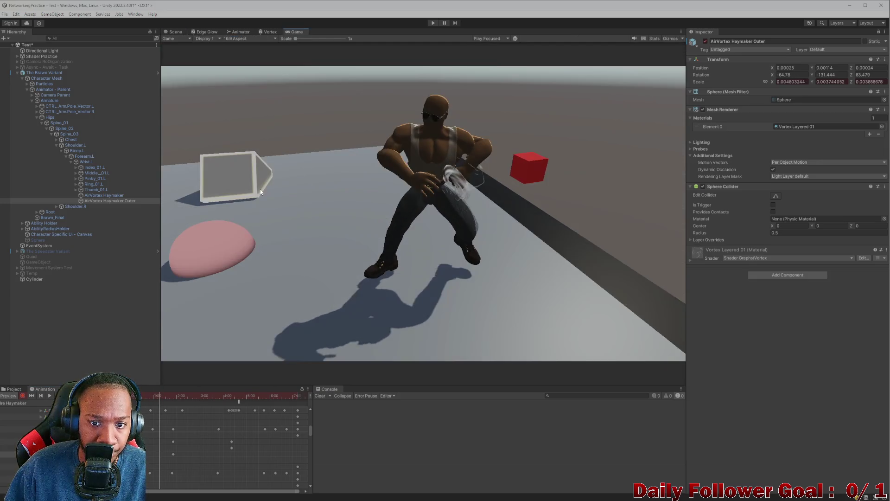
mouse_move(155, 401)
left_mouse_down()
mouse_move(144, 397)
mouse_move(219, 395)
left_mouse_up()
left_click(270, 31)
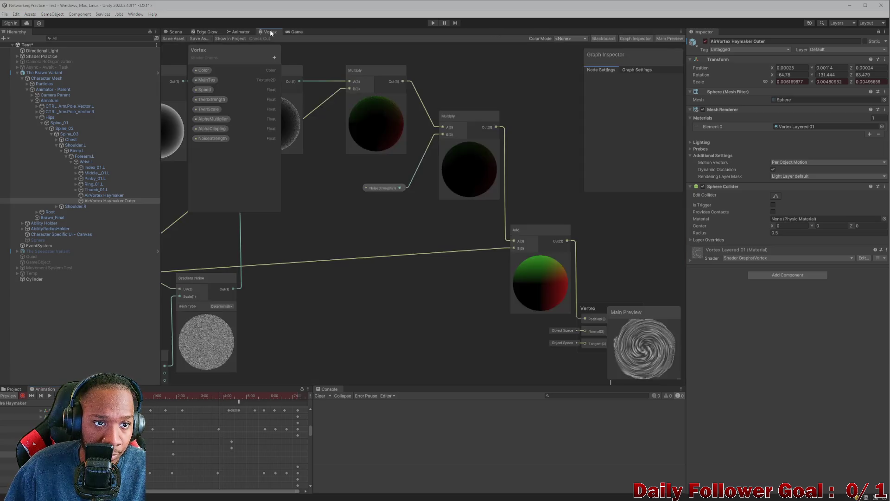
Back in the Scene view, set the outer vortex's Scale X to 0 at another Haymaker frame.
left_click(176, 32)
mouse_move(186, 396)
left_mouse_down()
mouse_move(165, 395)
mouse_move(232, 420)
left_mouse_up()
double_click(790, 81)
type("0")
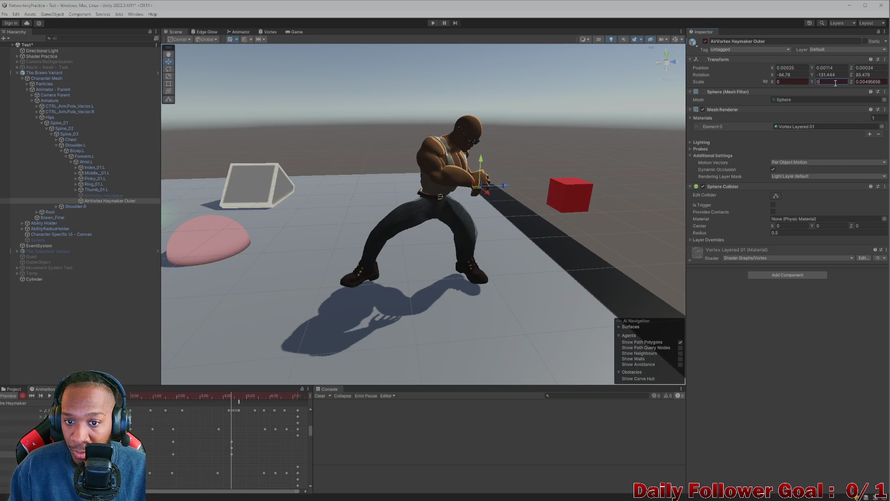
type("0")
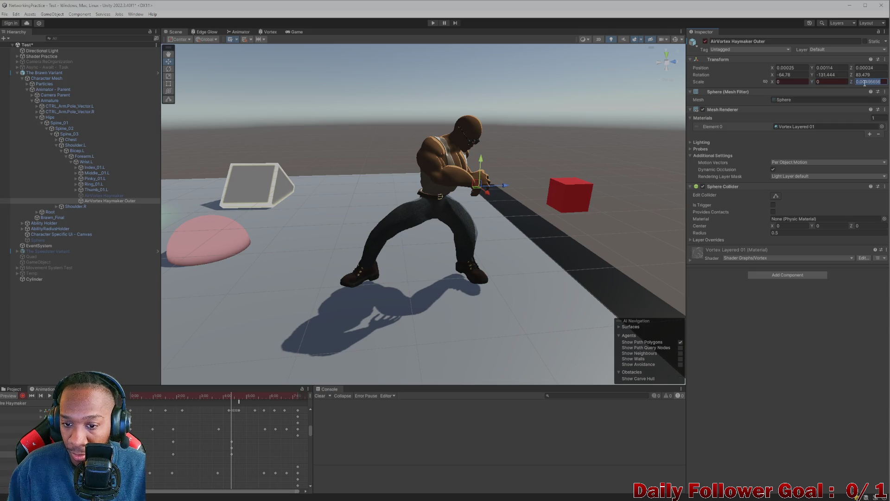
Key AirVortex Haymaker Outer's Scale X and Y to 0.01, leaving Z at 0.
mouse_move(226, 397)
left_mouse_down()
mouse_move(146, 415)
mouse_move(206, 411)
mouse_move(238, 422)
left_mouse_up()
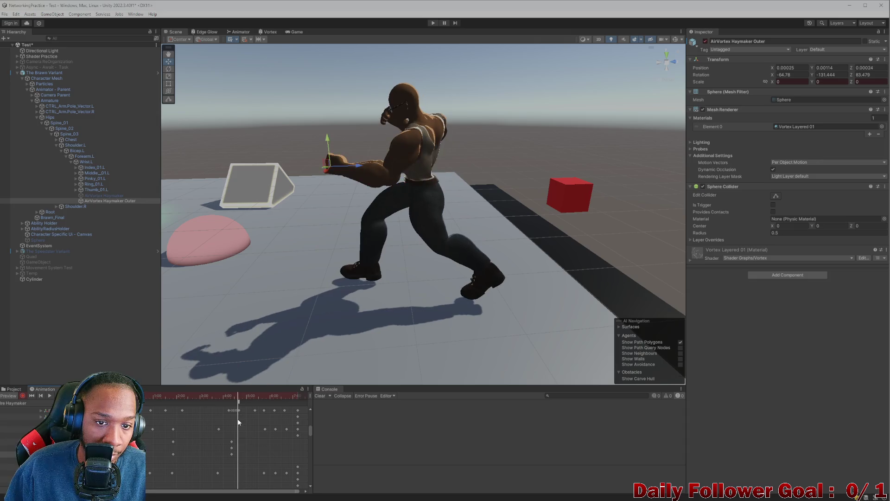
left_click_drag(814, 83, 851, 79)
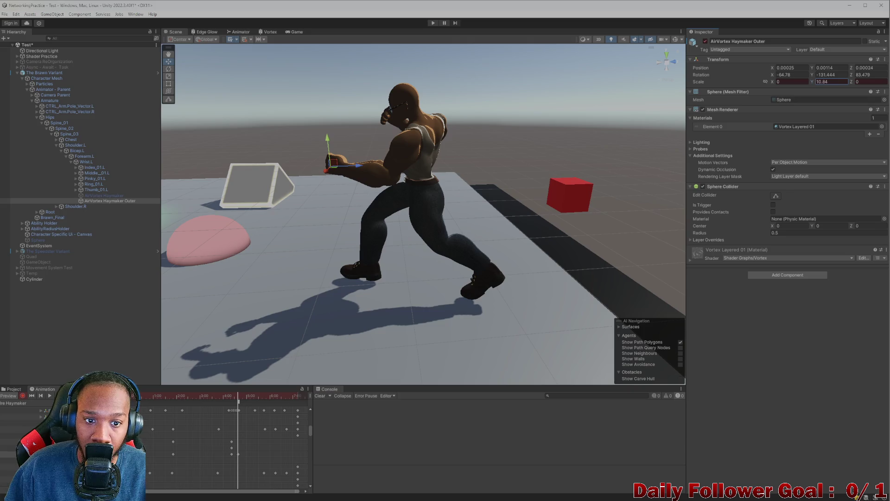
left_click_drag(773, 82, 775, 83)
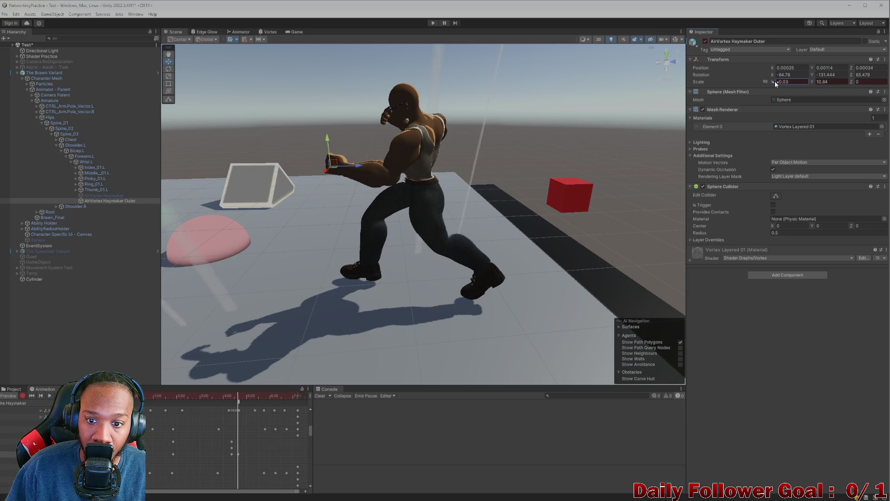
left_click_drag(775, 83, 777, 84)
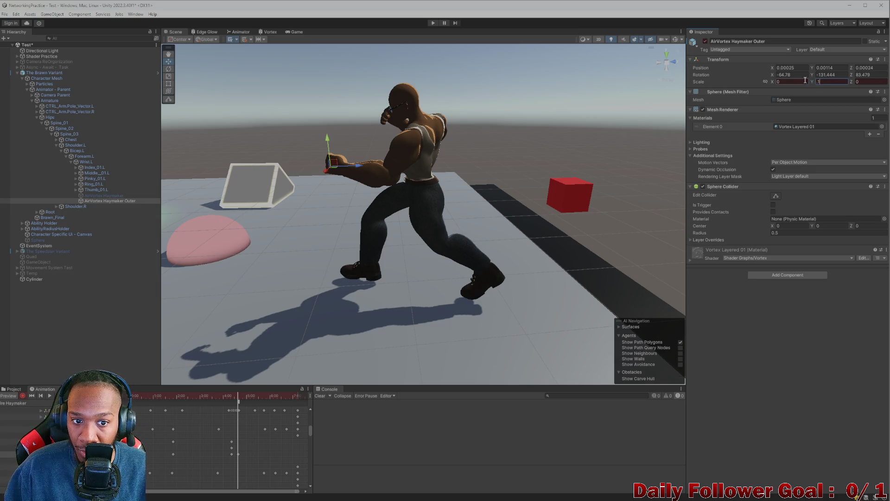
left_click(828, 81)
type("0.1")
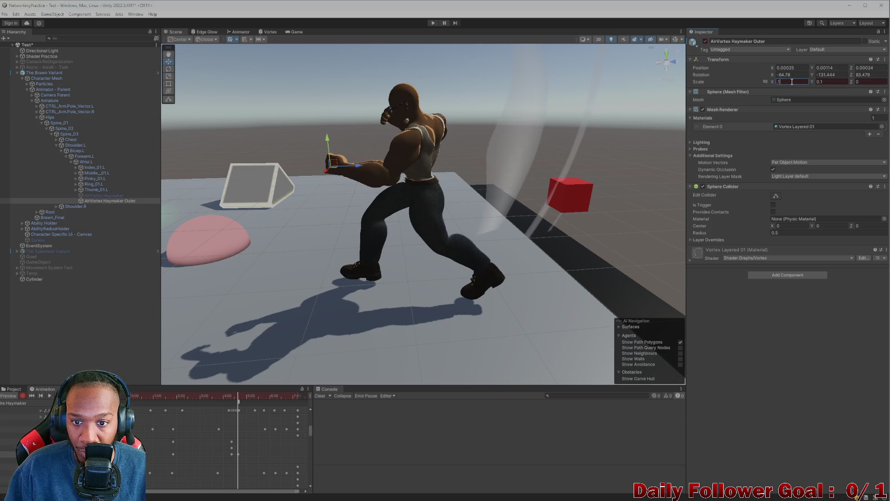
type("01")
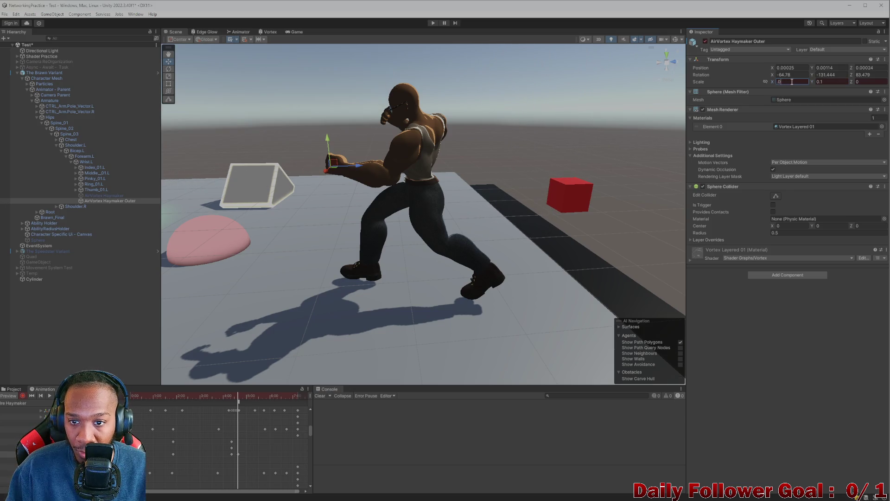
left_click(834, 82)
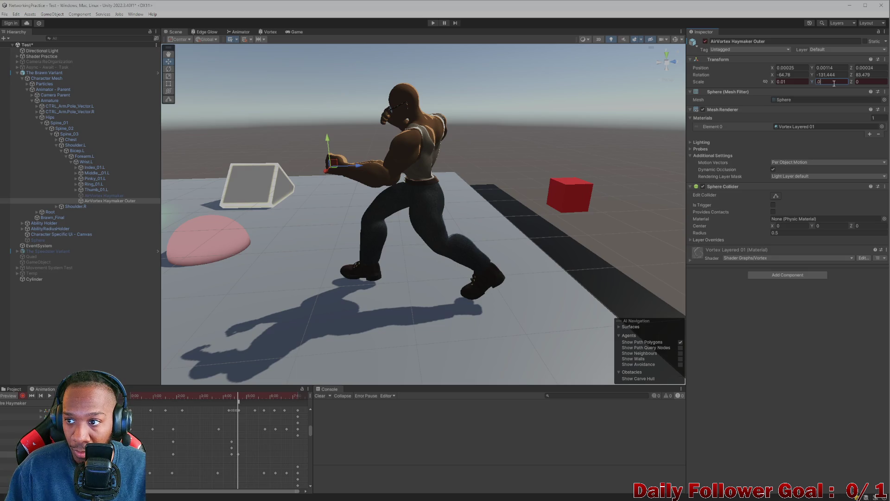
left_click_drag(259, 167, 343, 186)
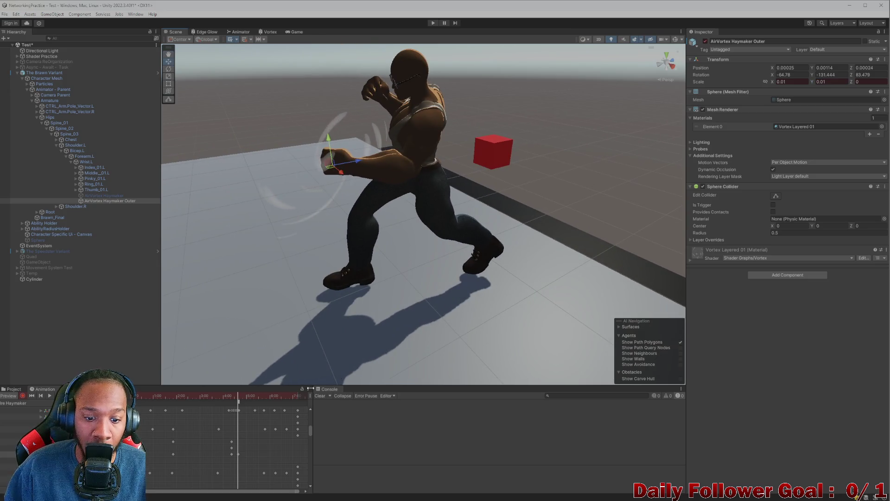
Scrub and play the Haymaker preview to check the outer vortex's scale around 5:15.
mouse_move(238, 402)
left_mouse_down()
mouse_move(151, 399)
mouse_move(246, 396)
mouse_move(239, 398)
left_mouse_up()
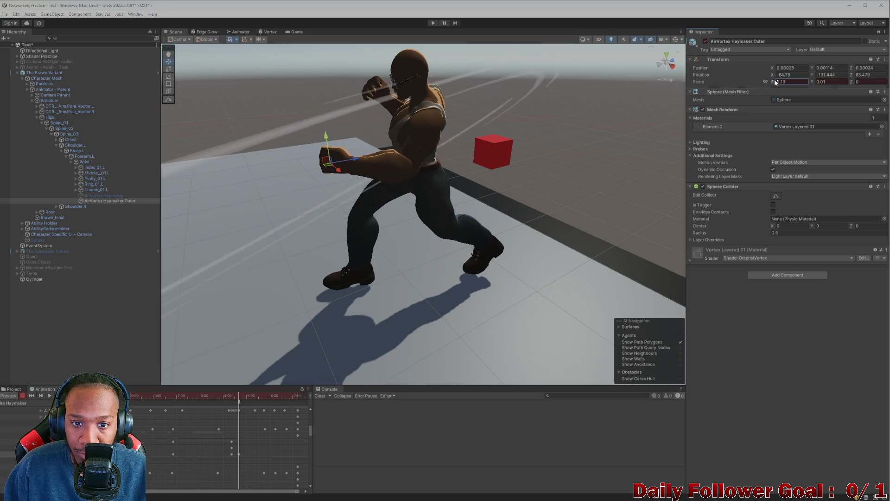
left_click_drag(772, 81, 784, 82)
scroll(430, 113, "down", 2)
scroll(385, 161, "up", 1)
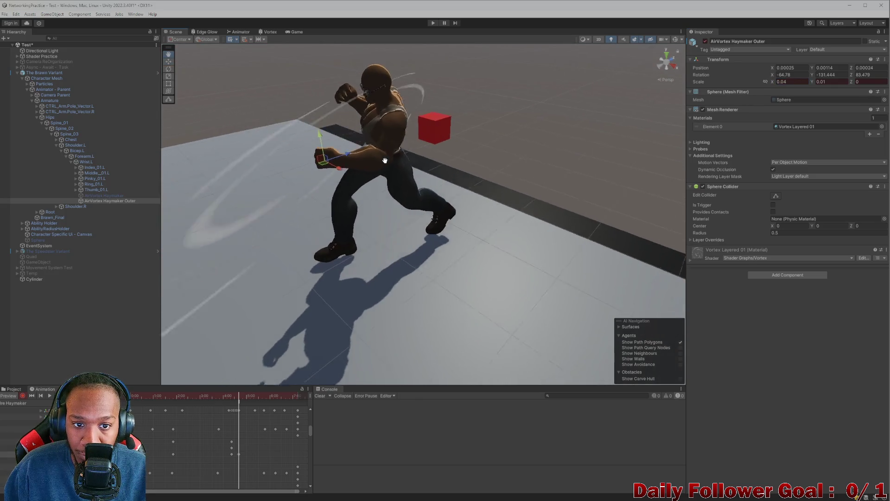
mouse_move(385, 160)
left_mouse_down()
mouse_move(439, 161)
mouse_move(457, 186)
mouse_move(413, 193)
mouse_move(461, 184)
mouse_move(452, 214)
mouse_move(436, 176)
left_mouse_up()
left_click_drag(238, 398, 265, 400)
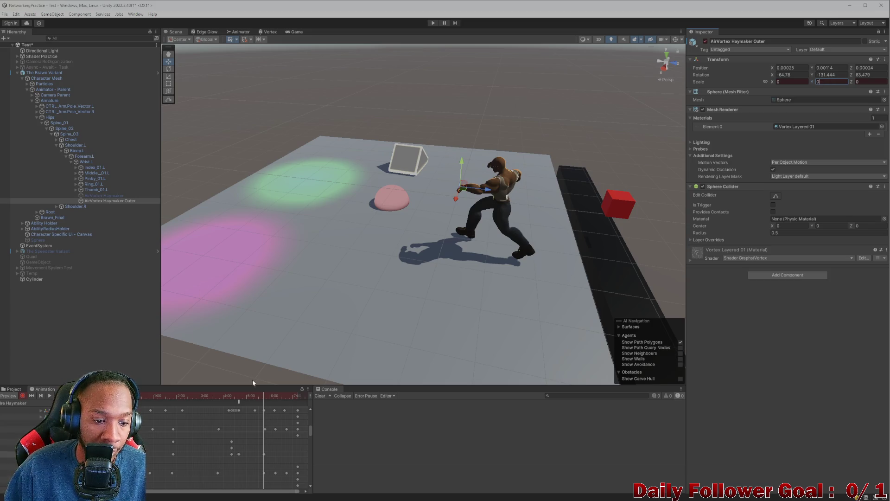
key("space")
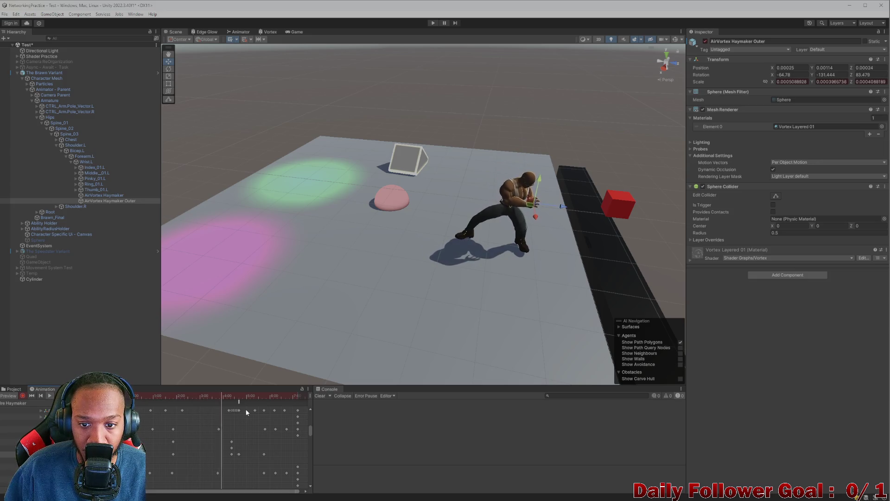
key("space")
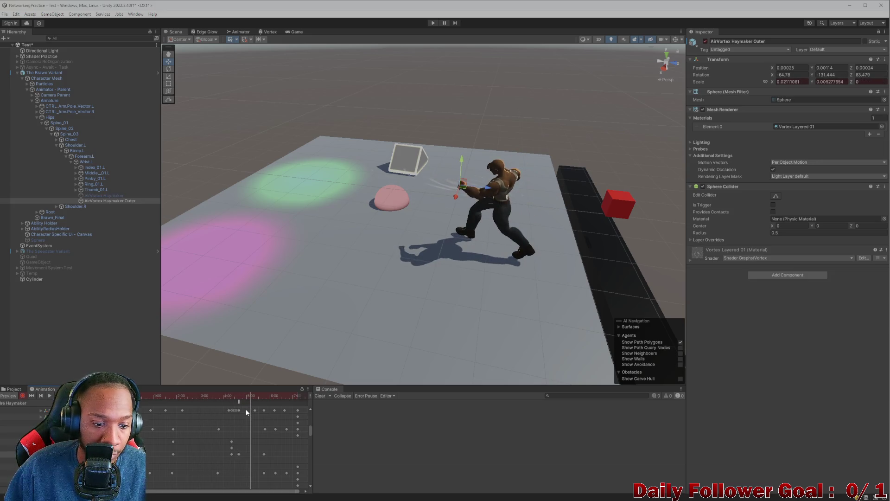
Move the outer vortex's ~5:35 scale keyframe back to 5:00 and replay the preview from 4:40.
scroll(248, 413, "up", 2)
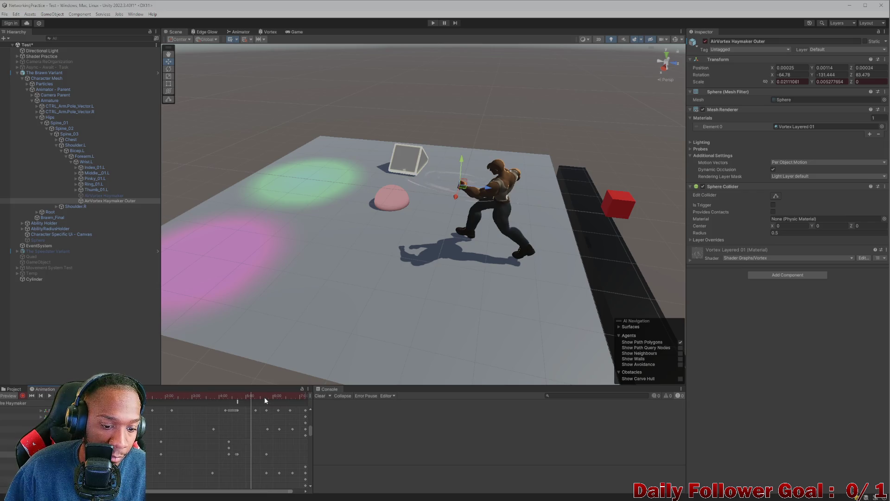
left_click(266, 453)
left_click_drag(267, 453, 253, 455)
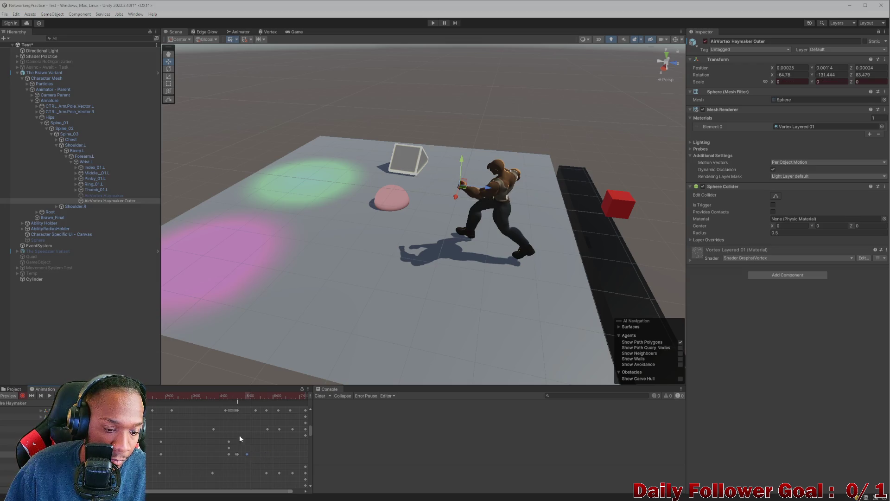
left_click_drag(246, 396, 208, 404)
key("space")
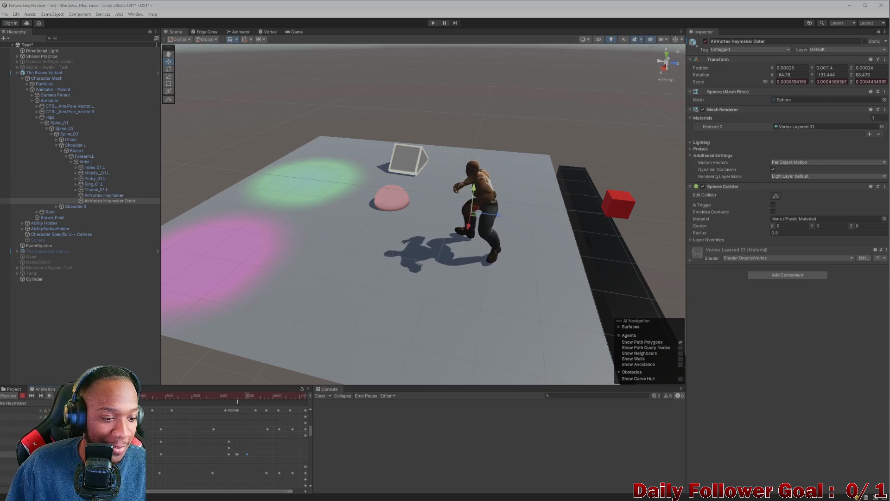
Switch to the Project window and focus its asset search field.
left_click(14, 389)
left_click(45, 388)
left_click(13, 388)
left_click(220, 395)
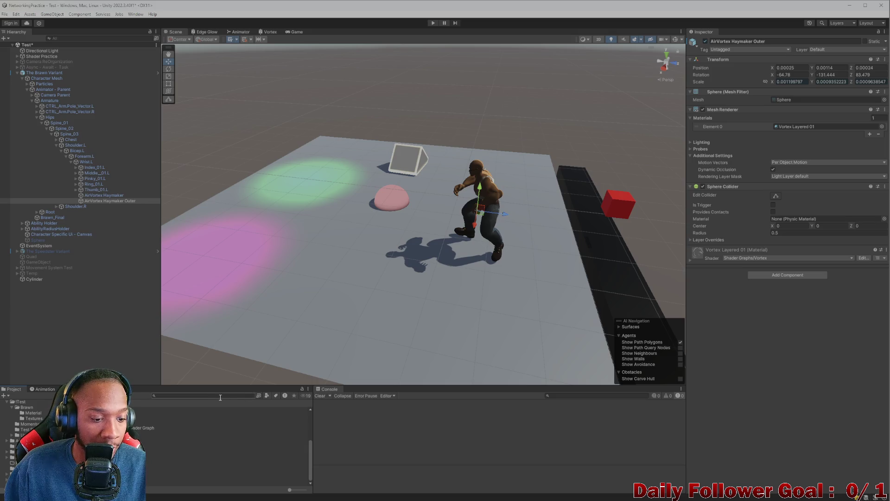
Search 'lobb', open the Lobby scene past the save prompt, and place the editor window on the left.
type("lobb")
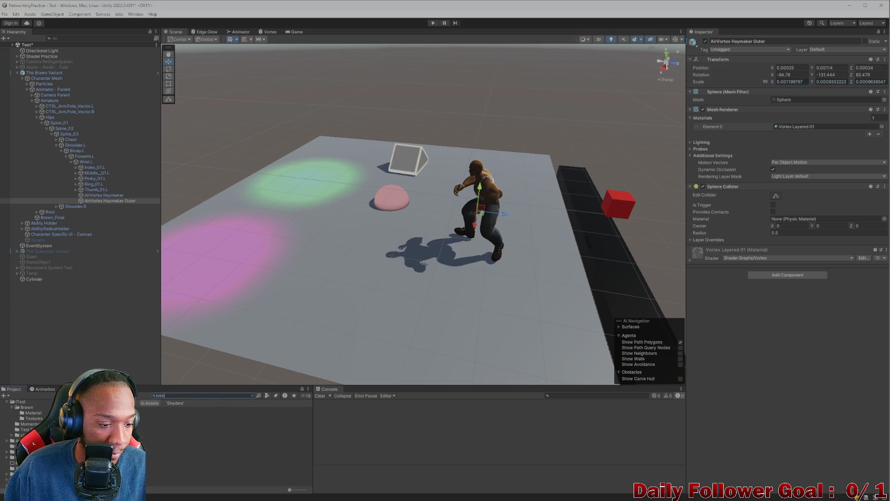
double_click(220, 410)
left_click(436, 269)
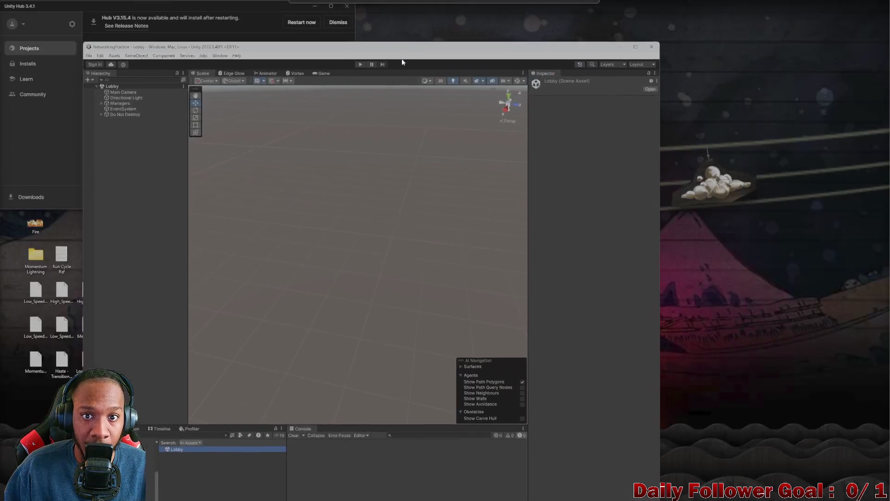
left_click_drag(401, 59, 316, 17)
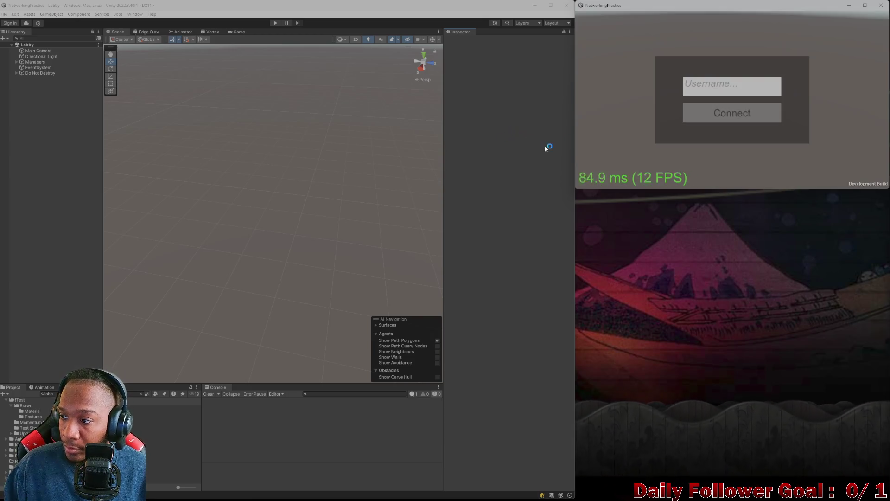
Enter play mode and connect both the editor and build players with usernames.
left_click(275, 23)
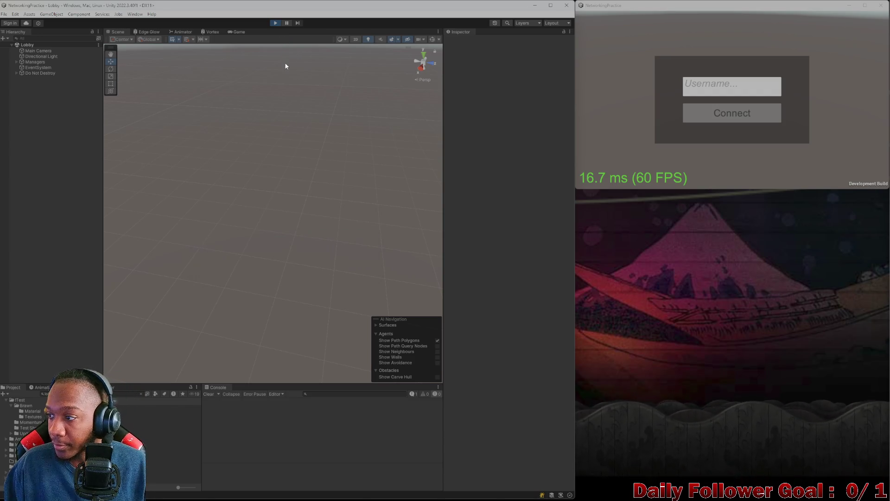
left_click(284, 200)
type("asdf")
left_click(273, 227)
left_click(732, 87)
type("asd")
left_click(729, 116)
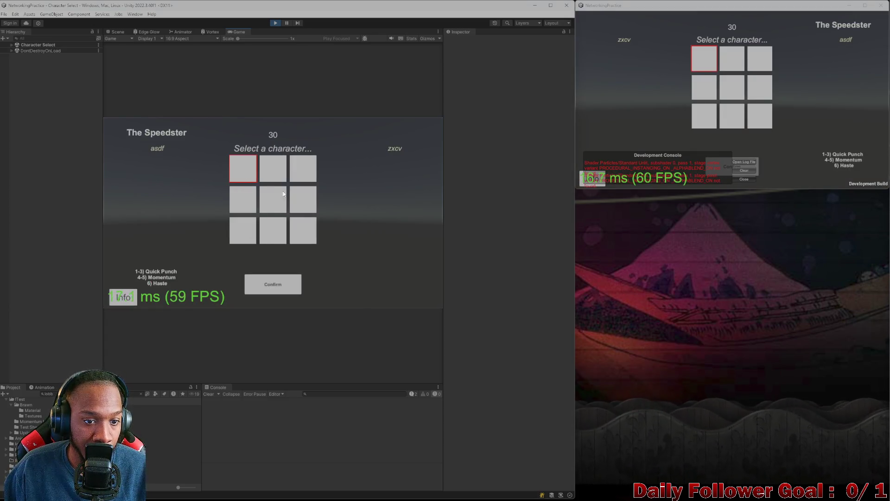
Pick The Brawn in the editor and The Speedster in the build, roll the die, then stop play.
left_click(267, 286)
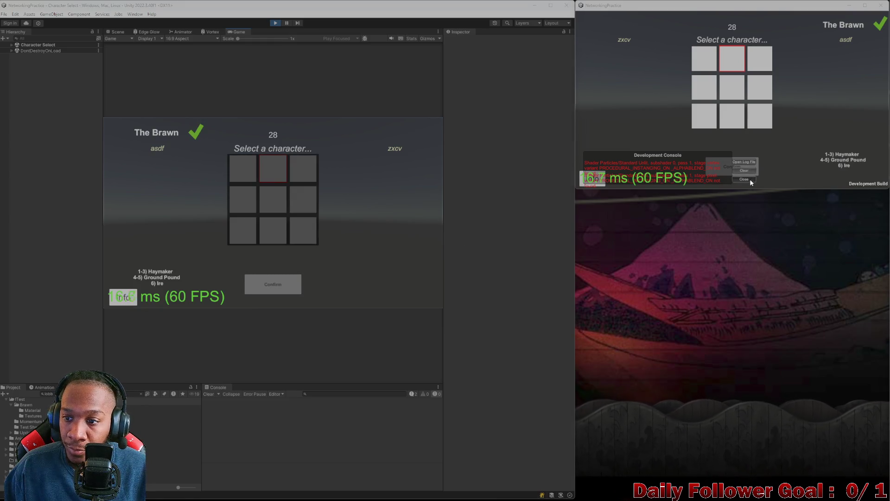
left_click(749, 179)
left_click(704, 58)
left_click(737, 166)
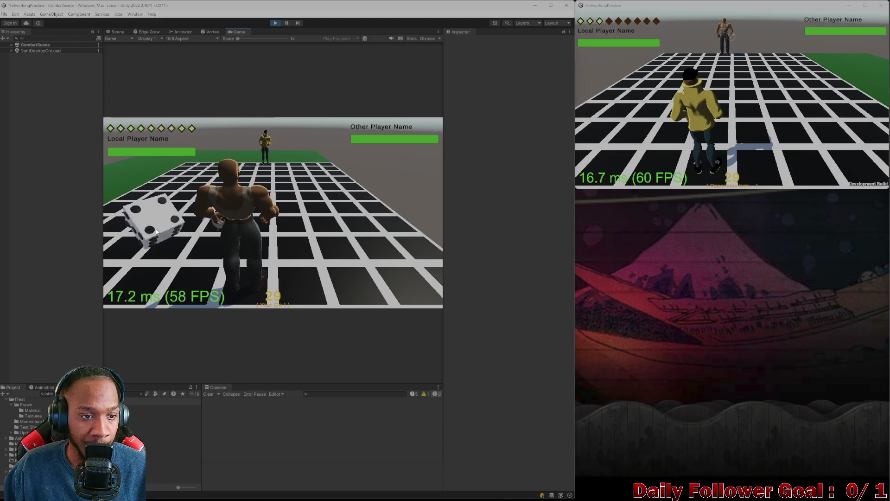
left_click(324, 172)
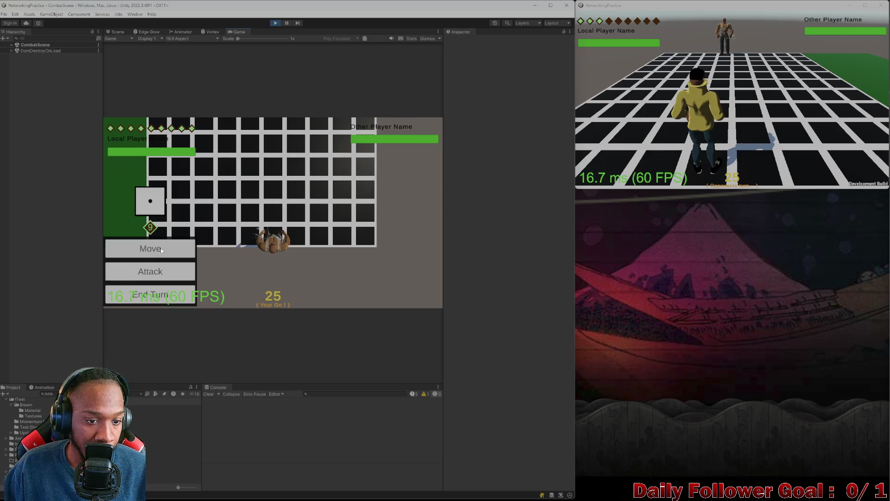
left_click(276, 23)
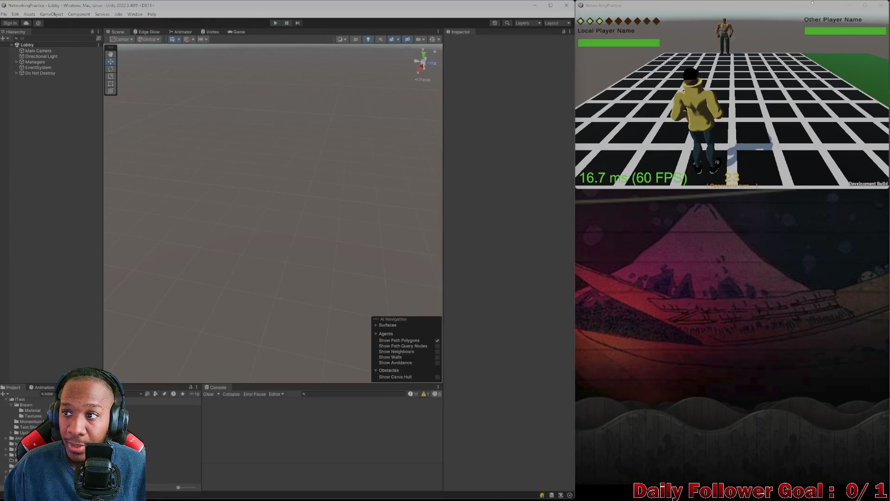
Close the game build and open The Brawn Variant prefab from the project assets.
left_click(878, 6)
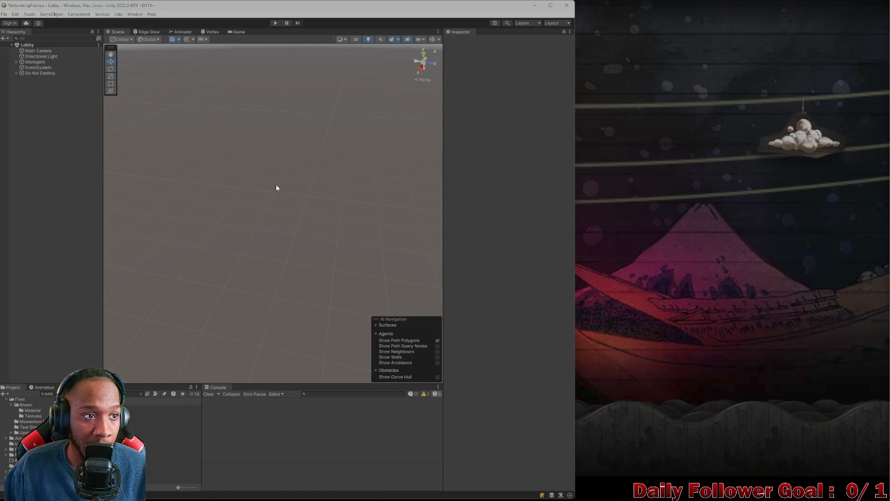
left_click(49, 394)
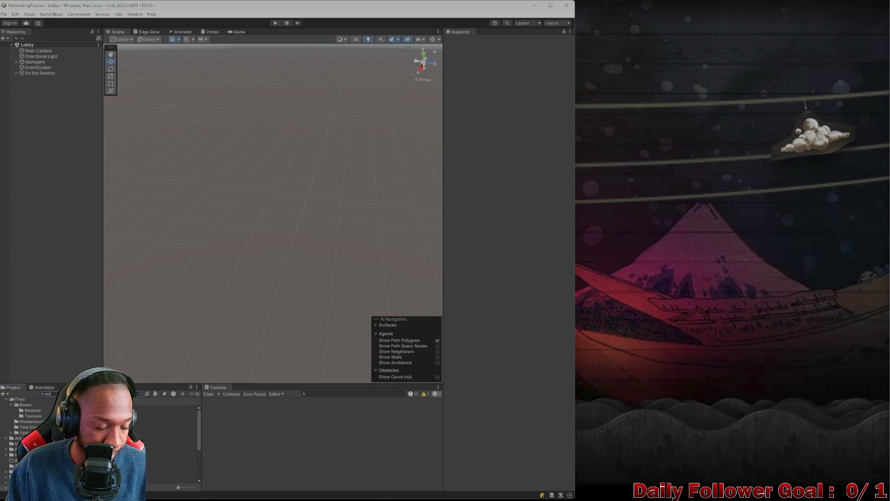
double_click(176, 408)
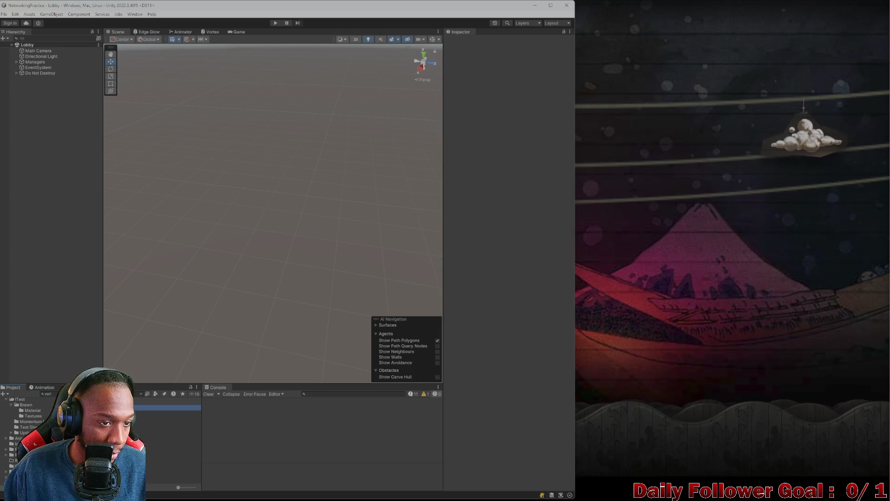
Set AirVortex Haymaker Outer's default scale to 0 and exit Prefab Mode to the Lobby scene.
left_click(332, 238)
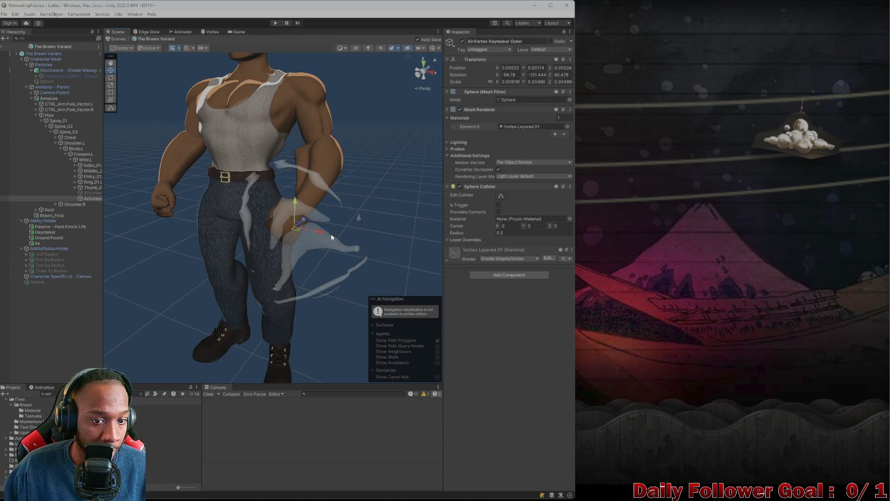
left_click(510, 81)
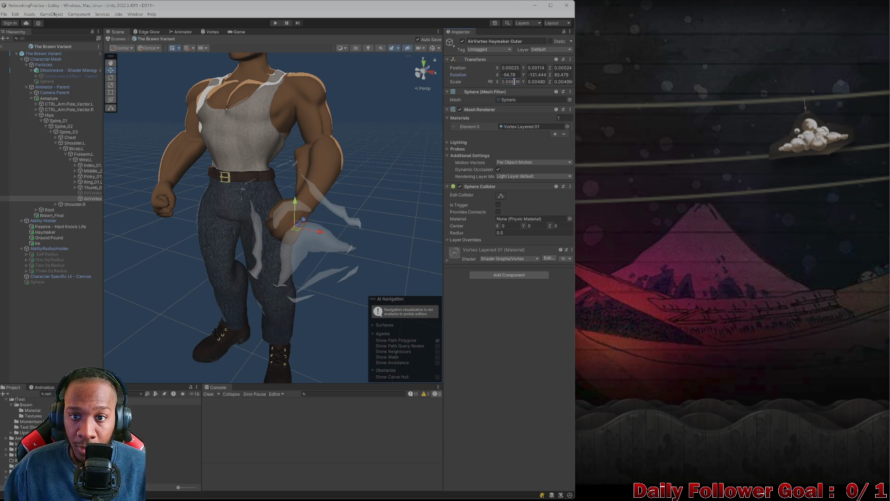
type("0")
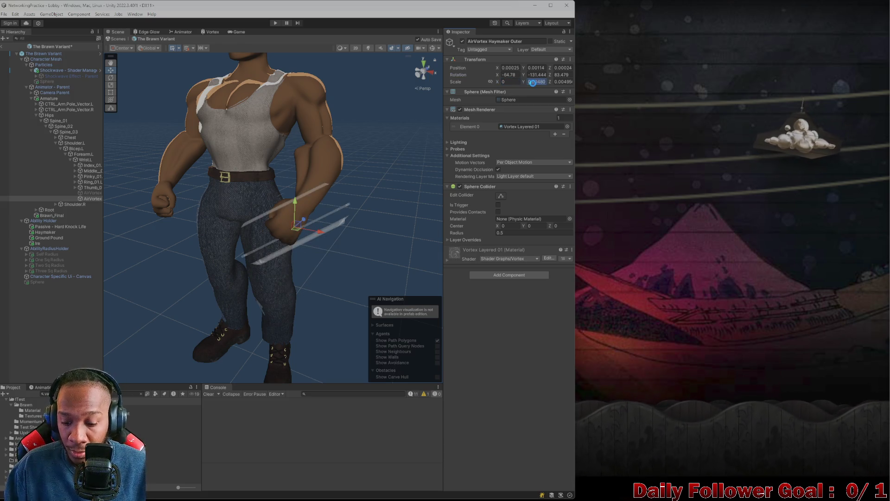
type("0")
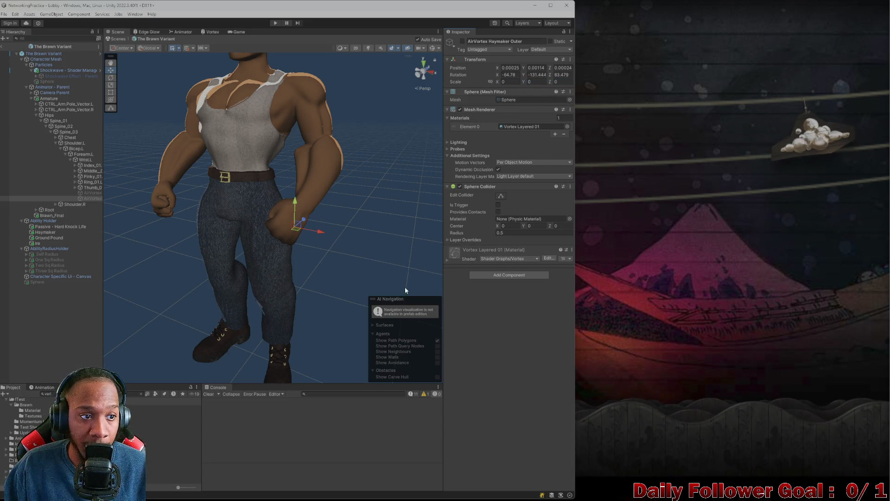
left_click(3, 46)
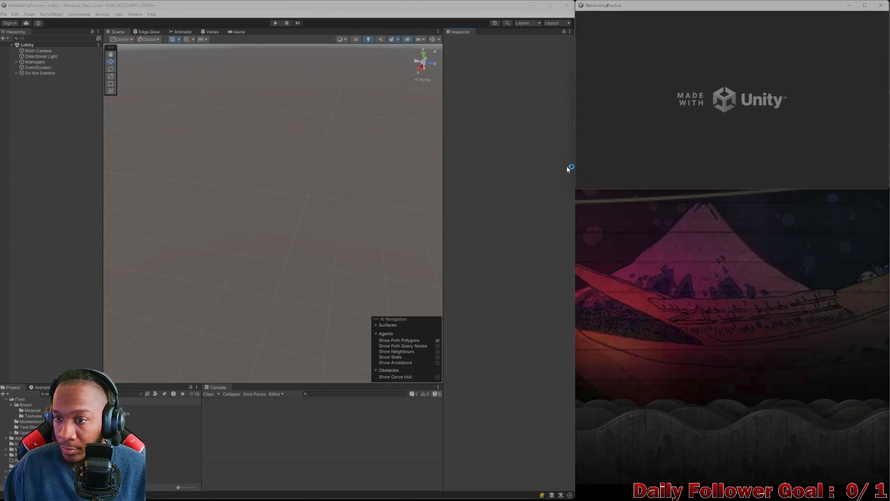
Start play mode and connect the editor player and the build's second player to the lobby.
left_click(275, 23)
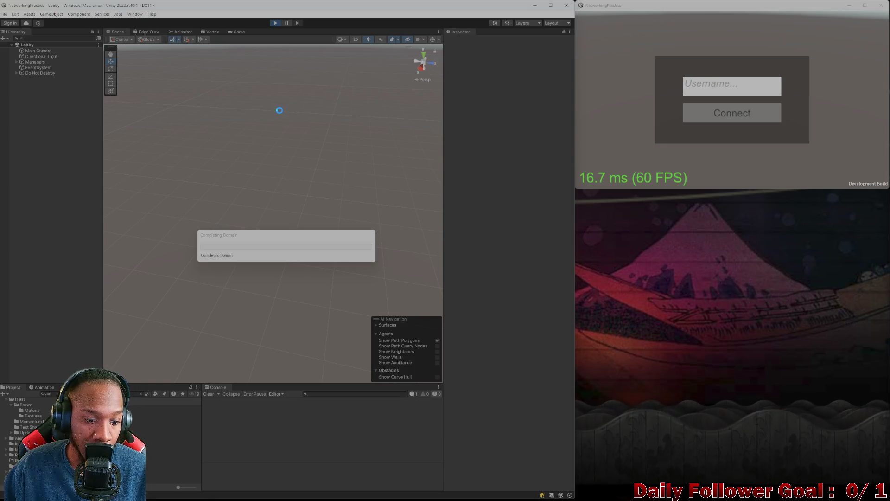
left_click(287, 224)
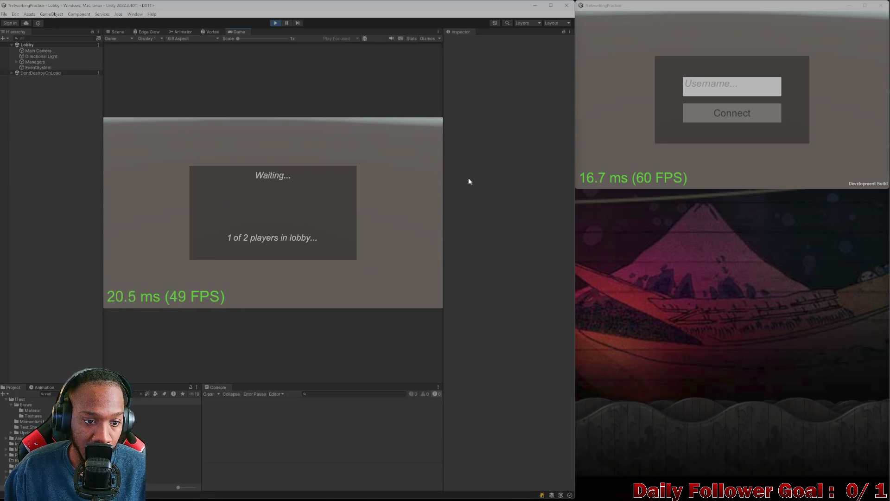
left_click(746, 84)
type("dude")
left_click(732, 114)
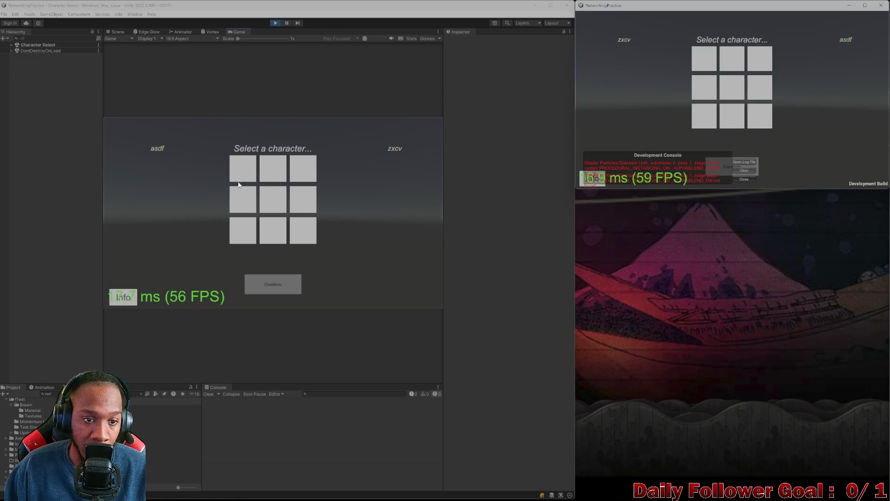
Pick The Brawn in the editor and The Speedster in the build, closing the development consoles.
left_click(269, 168)
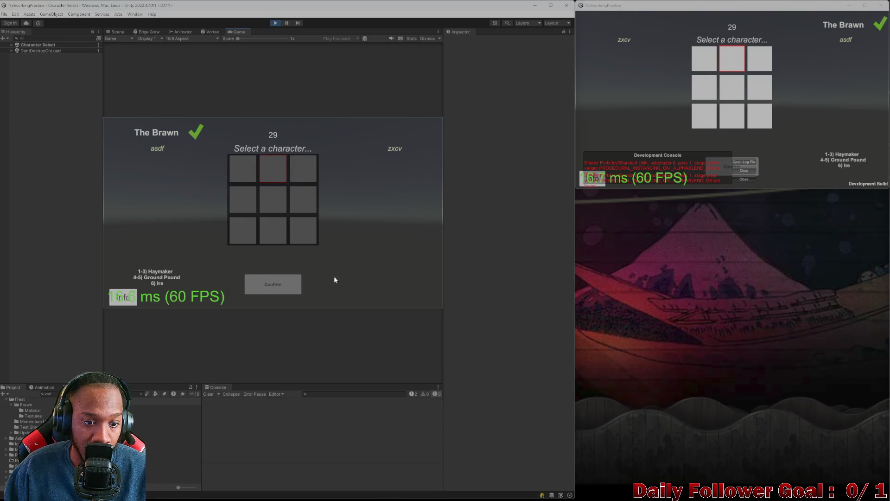
left_click(744, 179)
left_click(704, 59)
left_click(728, 164)
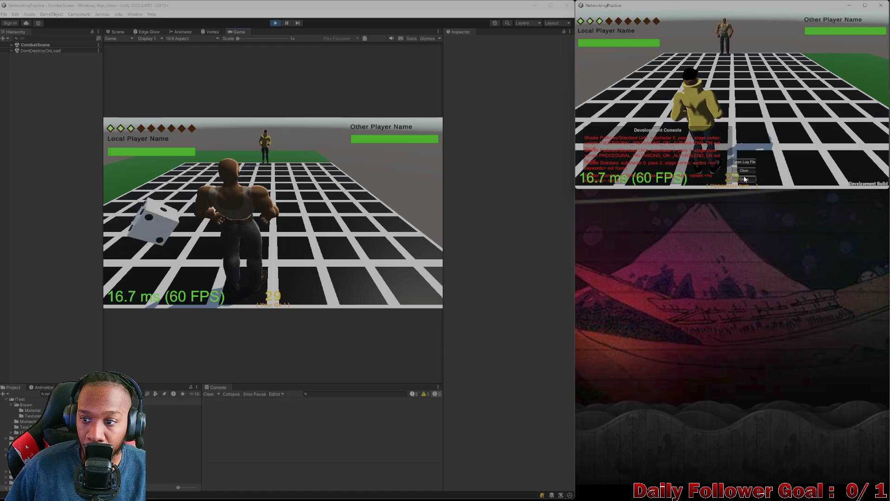
left_click(745, 179)
left_click(201, 242)
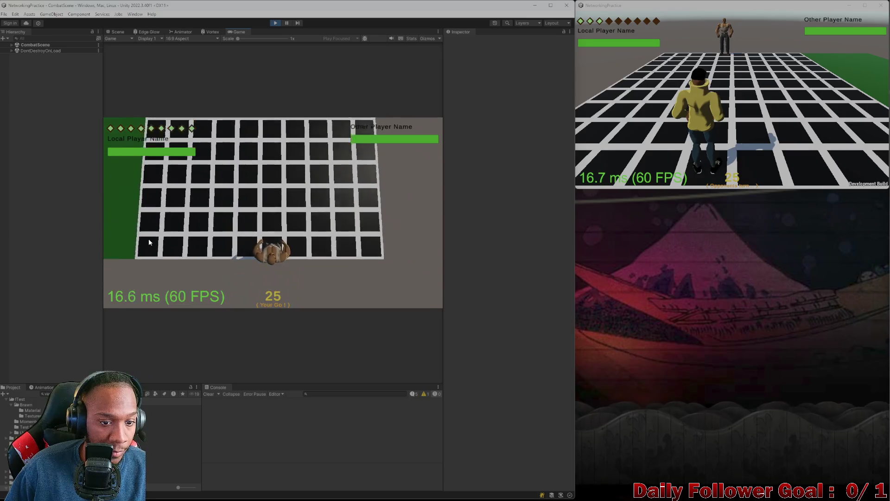
Move The Brawn up the grid, end the second player's turn, and bring up The Brawn's attacks.
left_click(156, 245)
left_click_drag(278, 242, 280, 150)
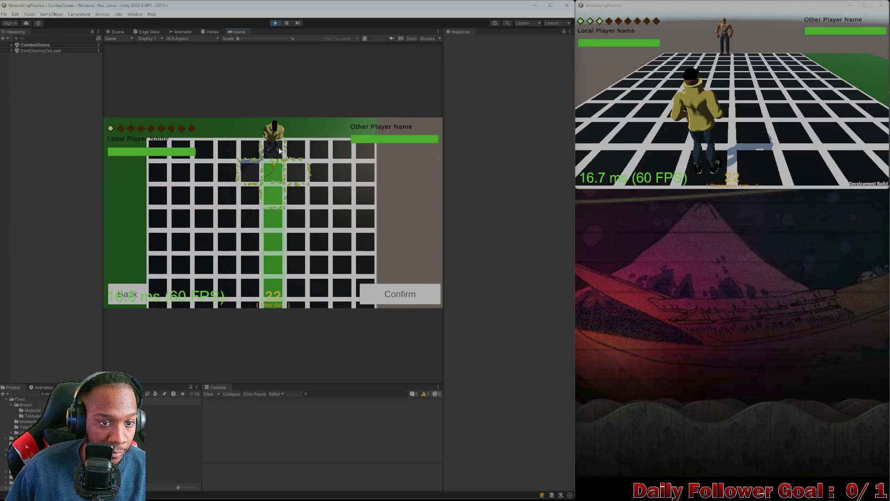
left_click(409, 293)
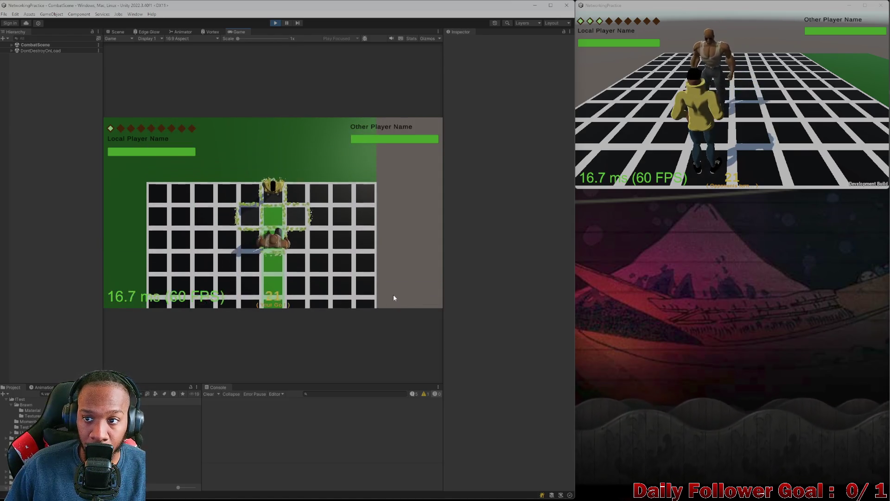
left_click(586, 133)
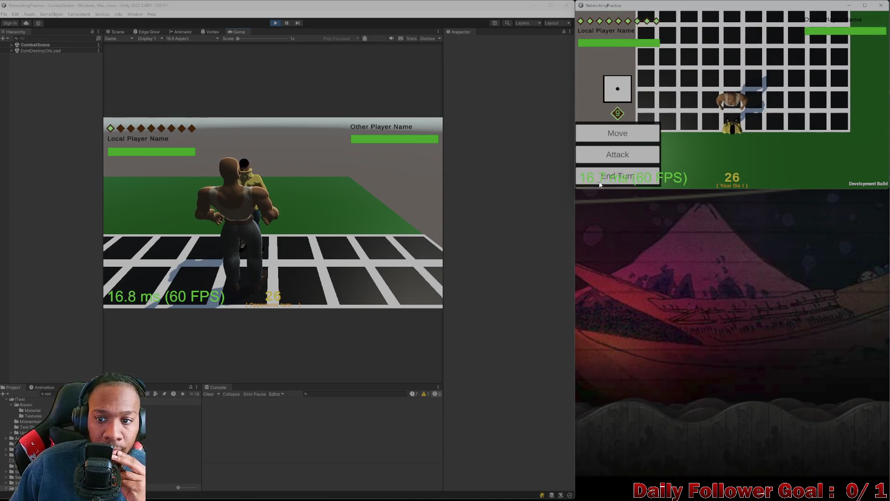
left_click(618, 175)
left_click(158, 231)
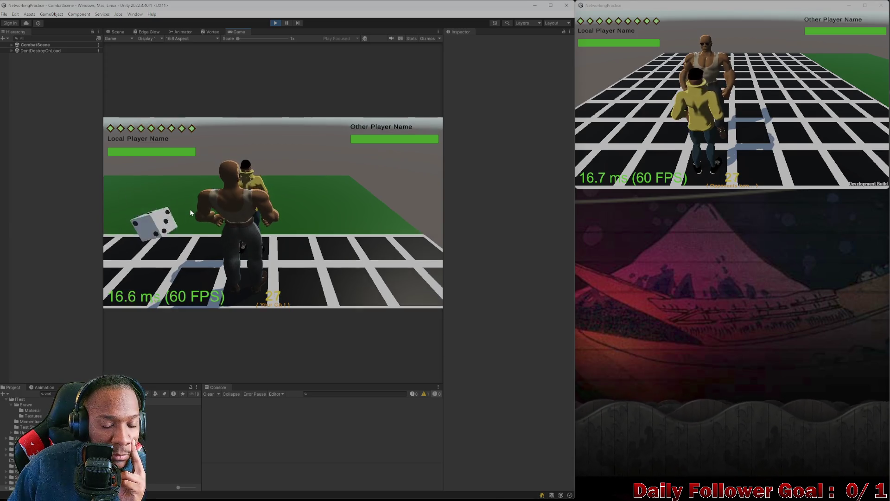
left_click(162, 270)
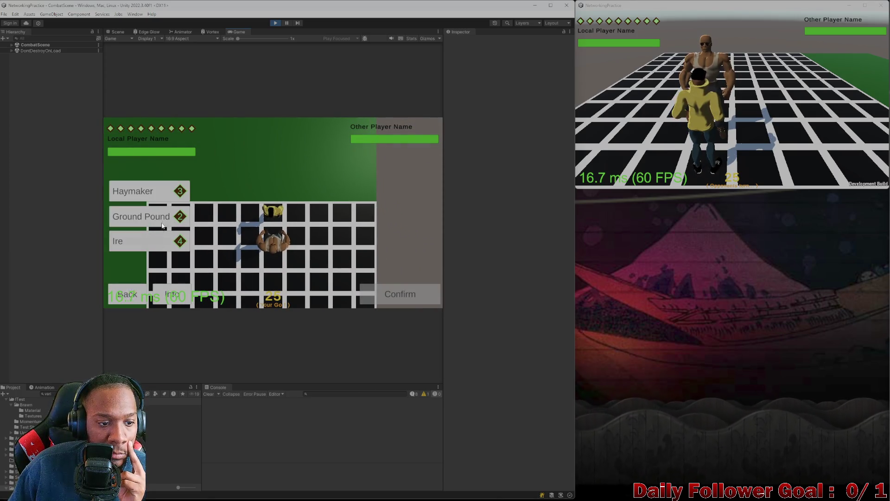
Preview Haymaker's range, then attack the opponent with Ire.
left_click(163, 242)
left_click(159, 196)
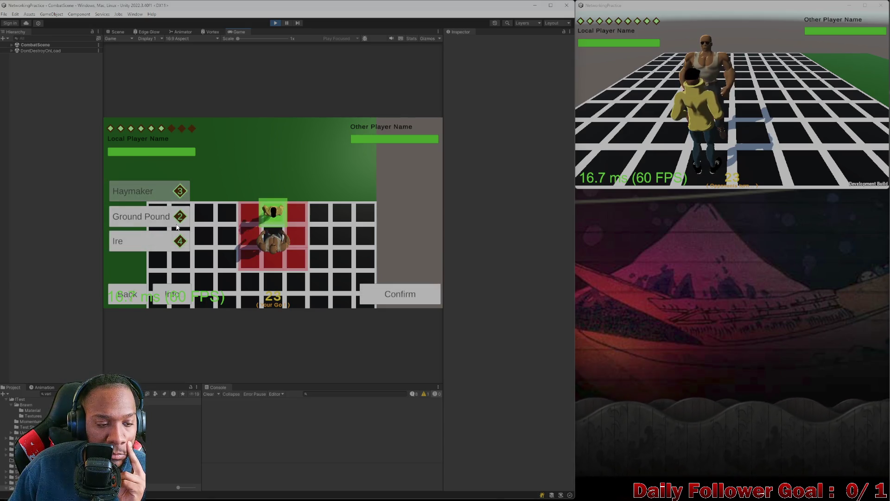
left_click(169, 236)
left_click(394, 294)
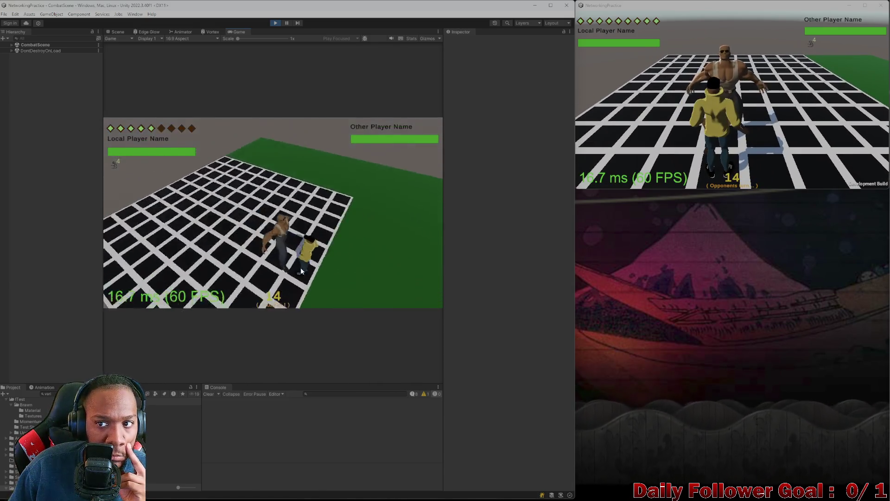
Hit the opponent with Haymaker on each of several turns while watching the wrist vortex.
left_click(155, 274)
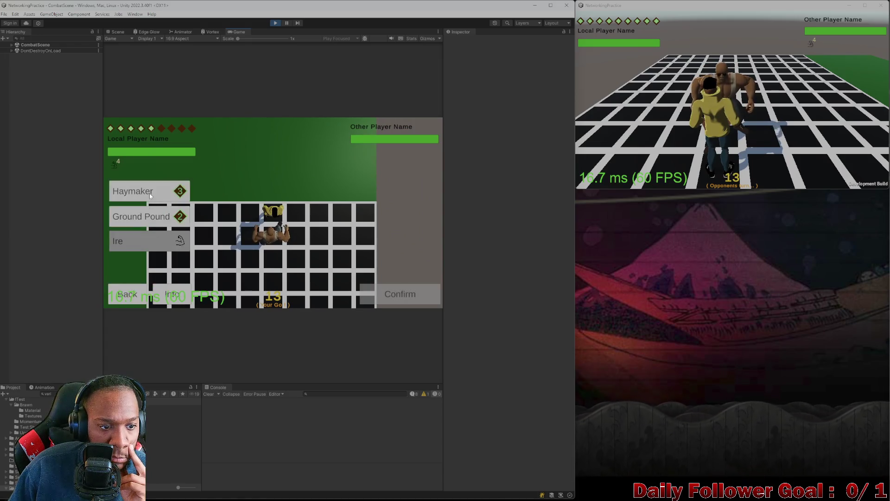
left_click(148, 190)
left_click(394, 294)
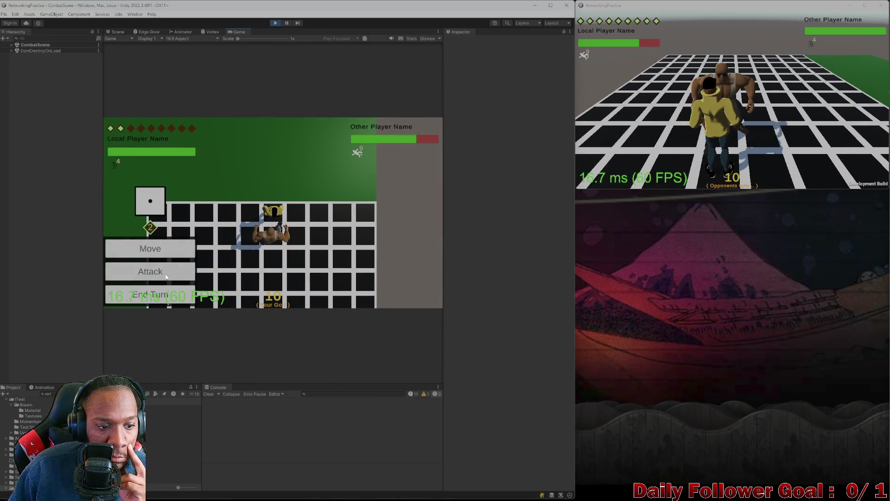
left_click(165, 294)
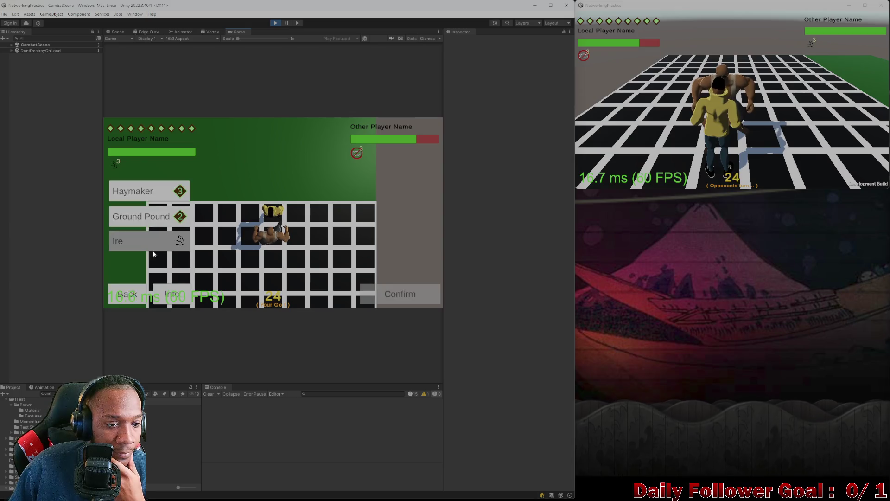
left_click(405, 297)
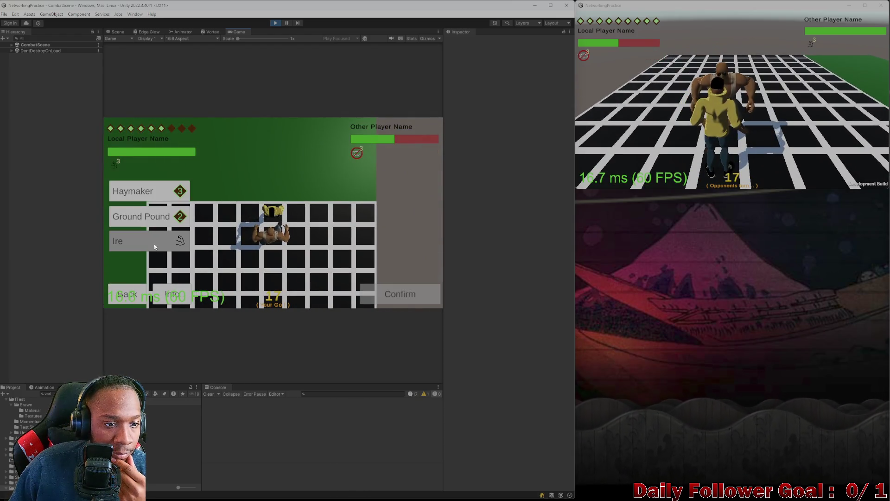
left_click(387, 291)
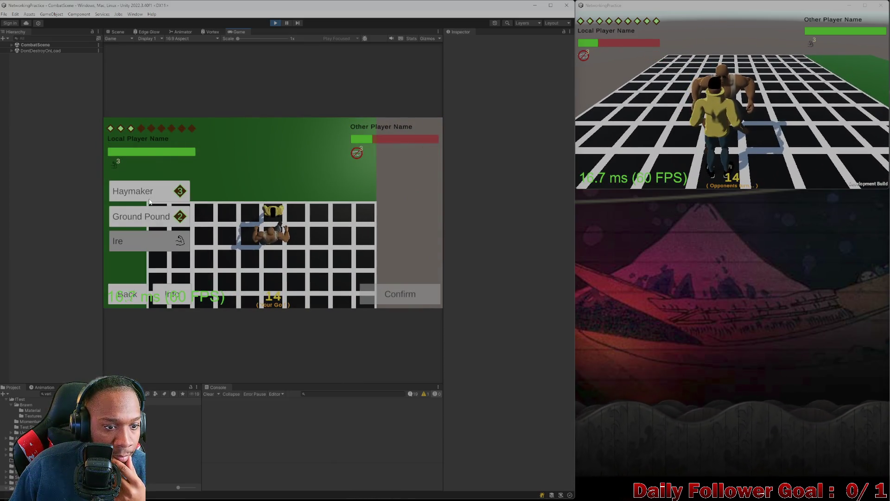
left_click(373, 290)
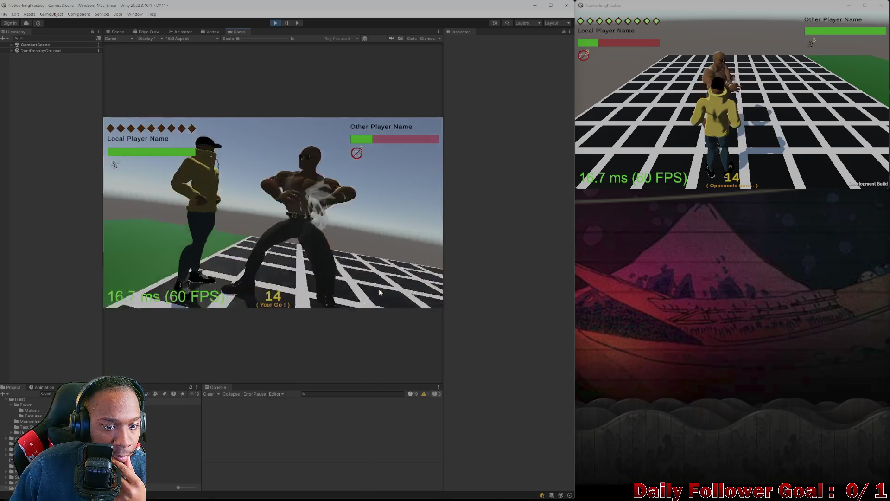